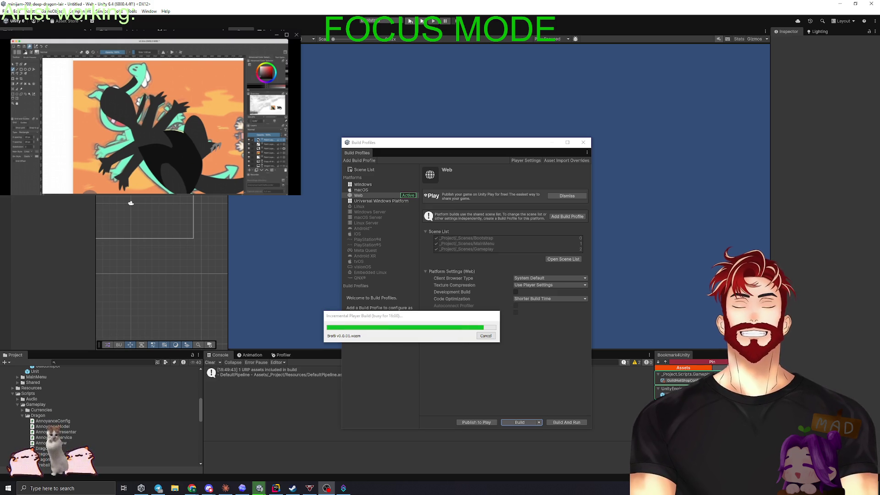
Let the Dragon Lair Web build finish so the v0.0.01 folder opens in File Explorer
key(super+alt+d)
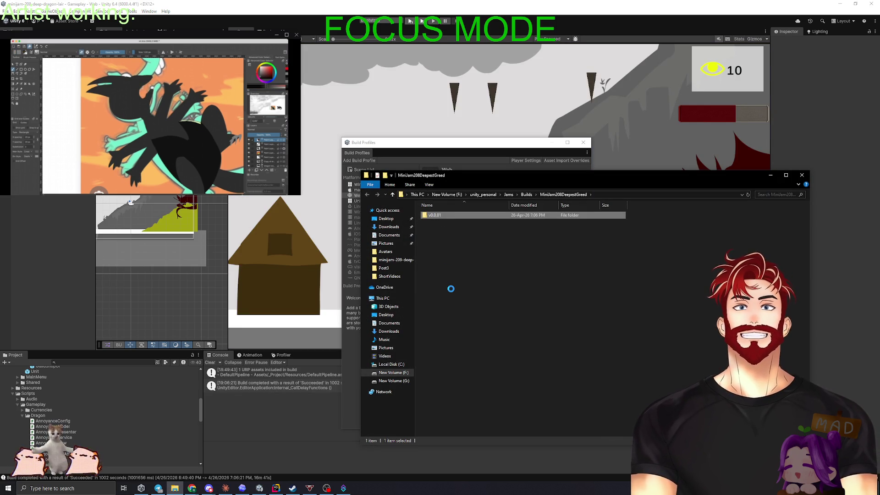
Archive the v0.0.01 build folder as v0.0.01.zip using WinRAR's ZIP format
right_click(431, 216)
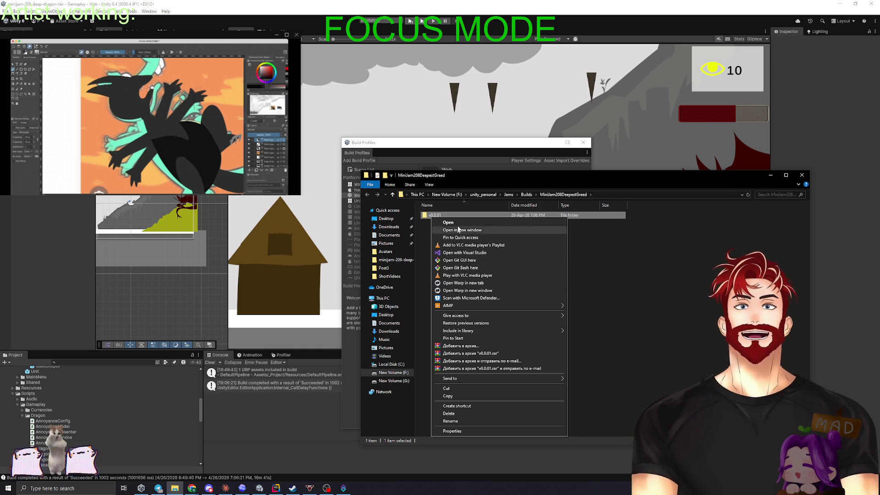
click(473, 346)
click(417, 236)
click(453, 306)
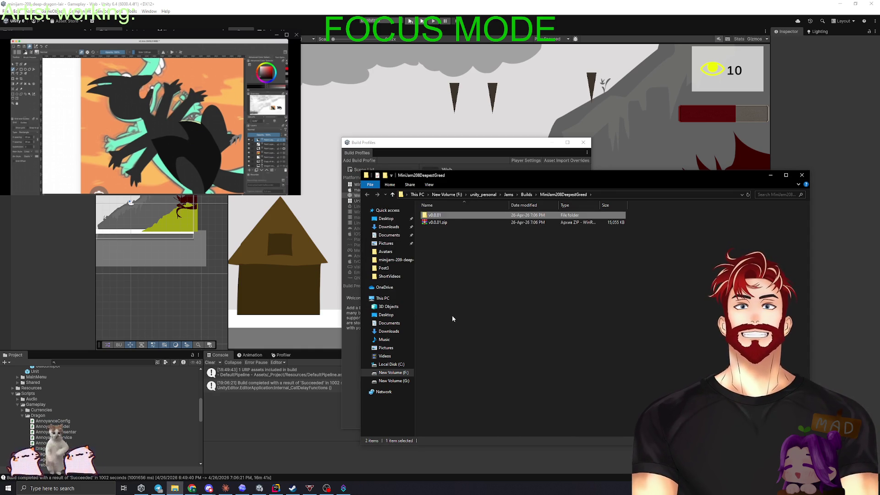
click(190, 493)
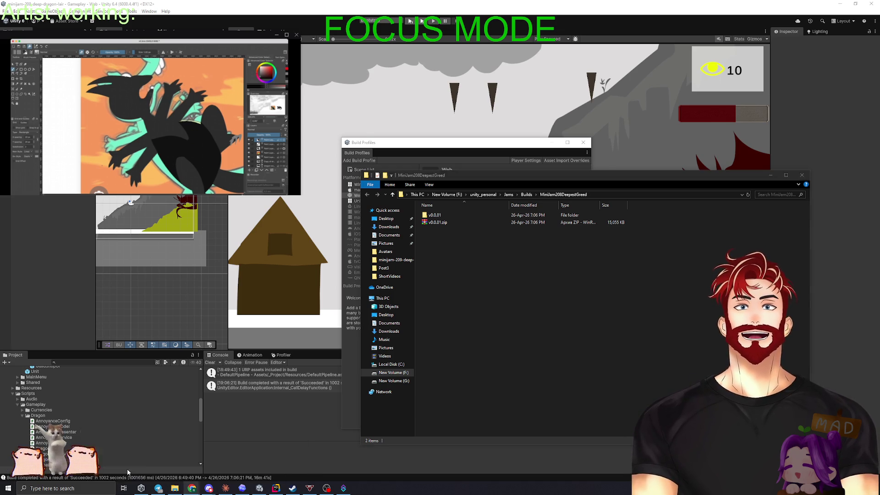
Upload v0.0.01.zip as the browser-playable file and save the itch.io project page
scroll(296, 242, up, 7)
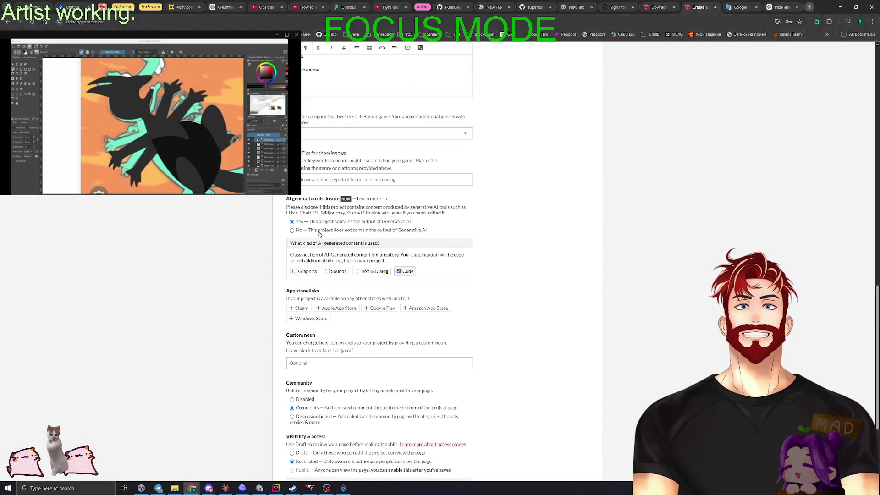
scroll(296, 242, down, 7)
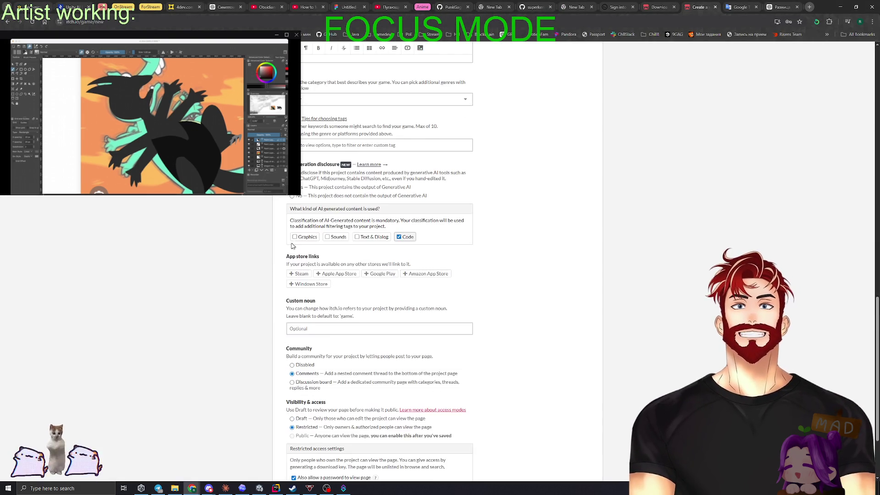
scroll(293, 247, up, 18)
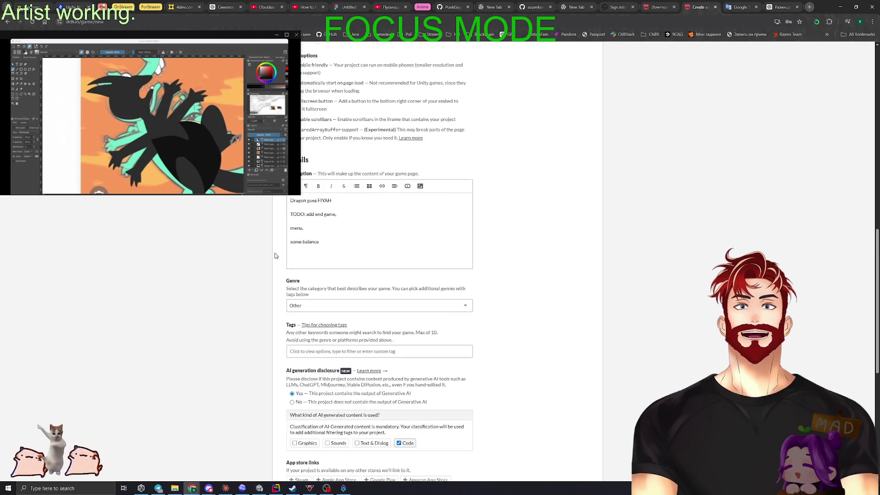
click(302, 238)
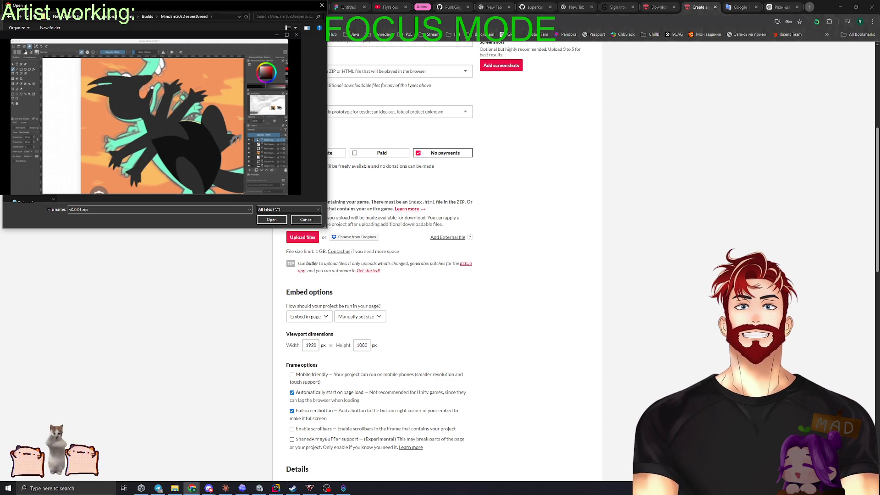
click(271, 220)
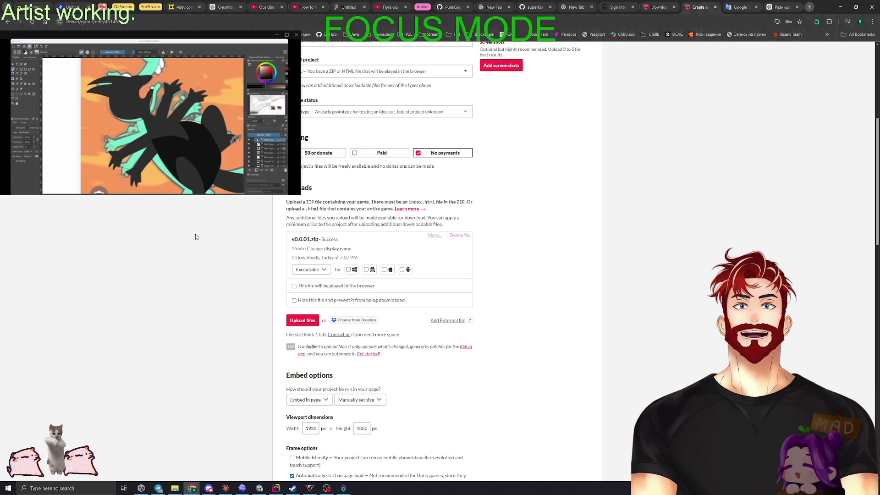
click(322, 288)
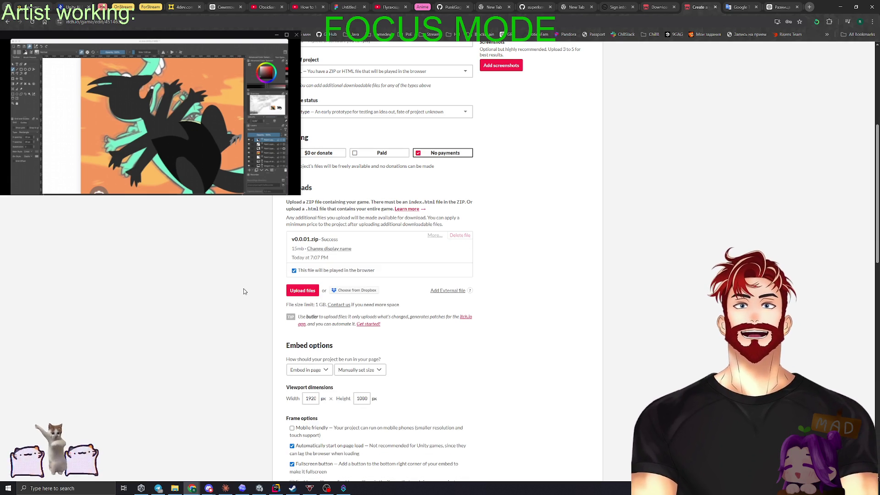
scroll(551, 222, down, 15)
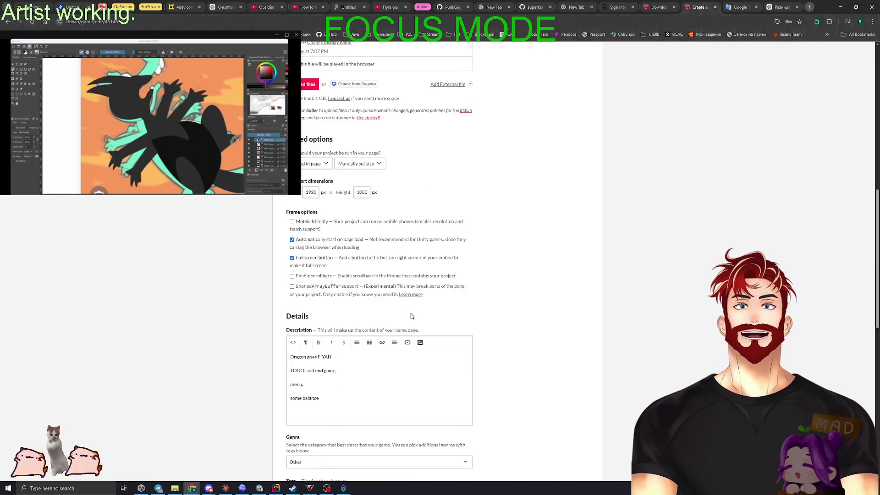
click(302, 421)
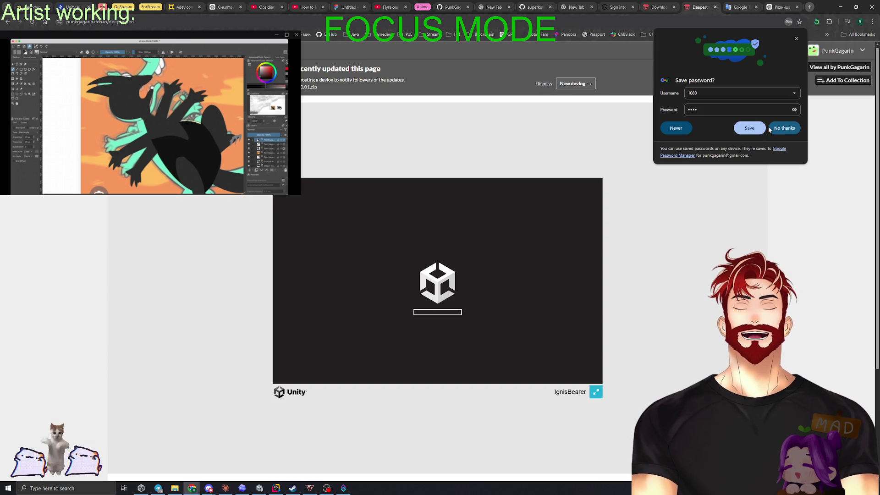
Decline saving the password, test the game fullscreen and back, then open the DevTools console
click(792, 129)
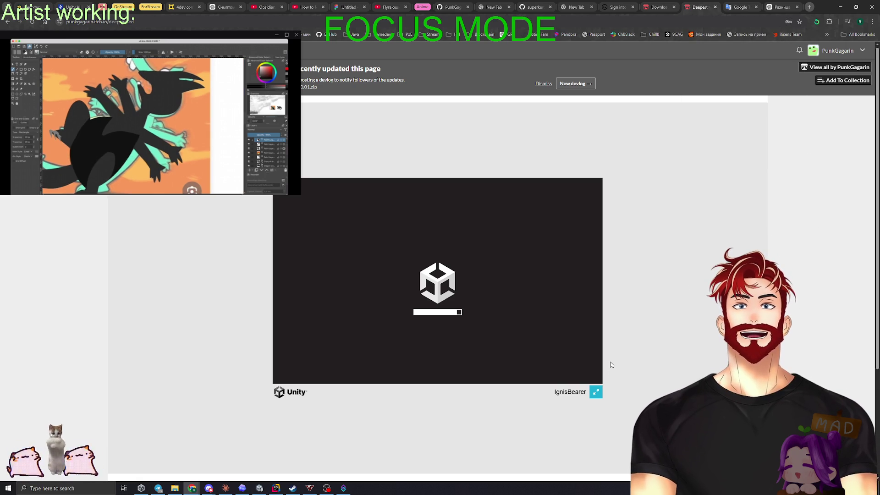
click(595, 393)
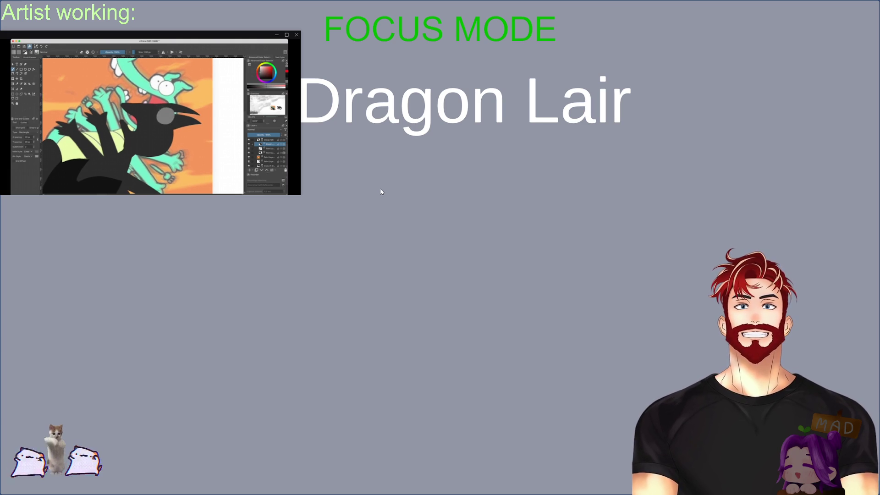
key(Escape)
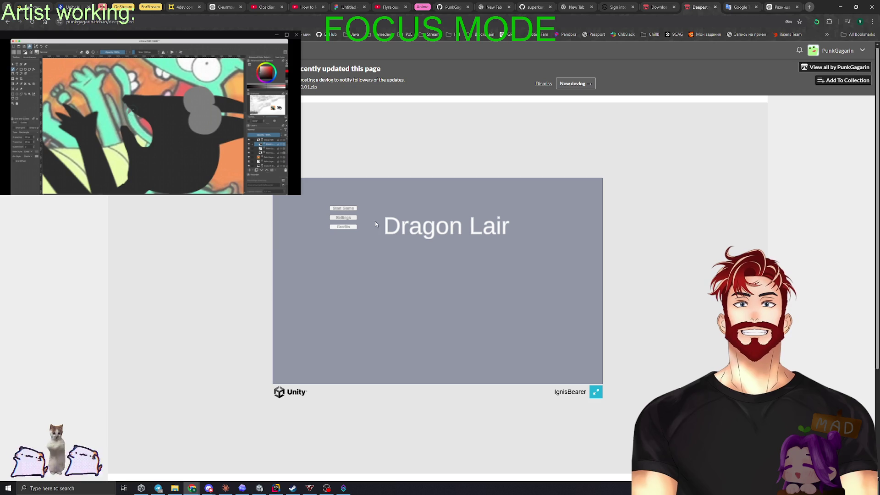
click(595, 392)
key(Escape)
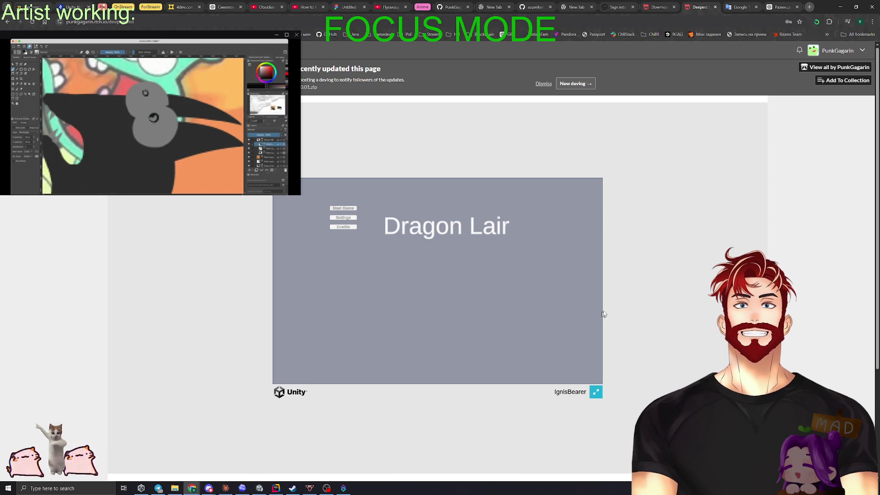
key(F12)
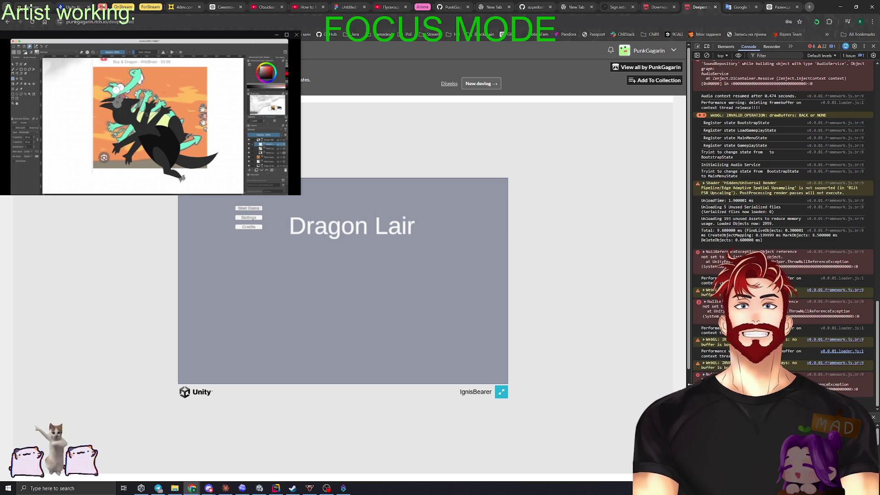
Click Start Game to reproduce the NullReferenceException and expand its stack trace in Console
click(257, 207)
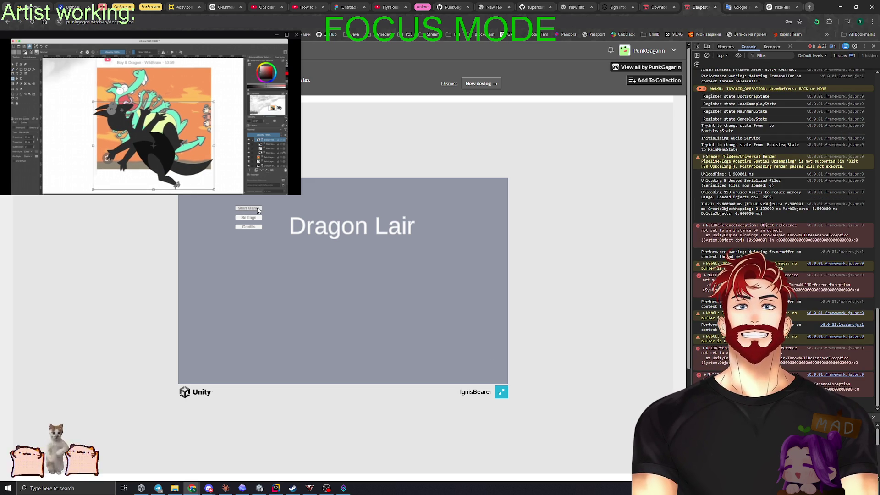
click(705, 374)
scroll(779, 229, down, 10)
scroll(730, 252, down, 10)
scroll(728, 254, up, 3)
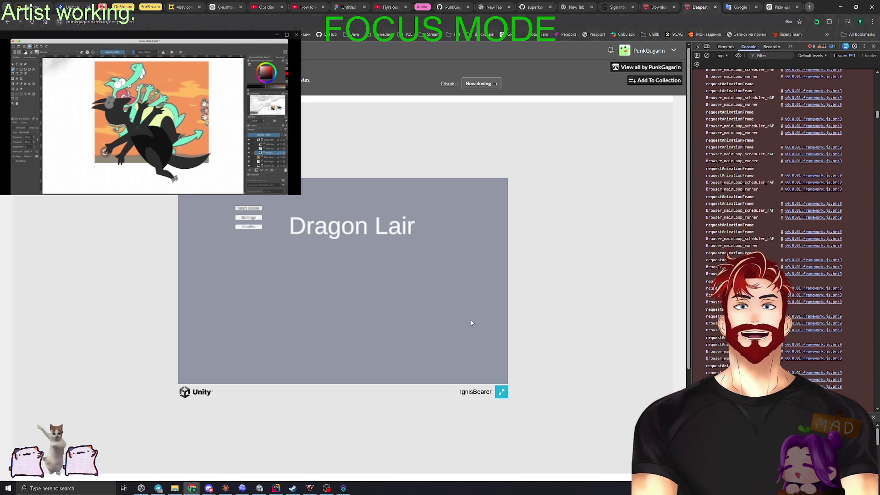
click(263, 488)
click(5, 11)
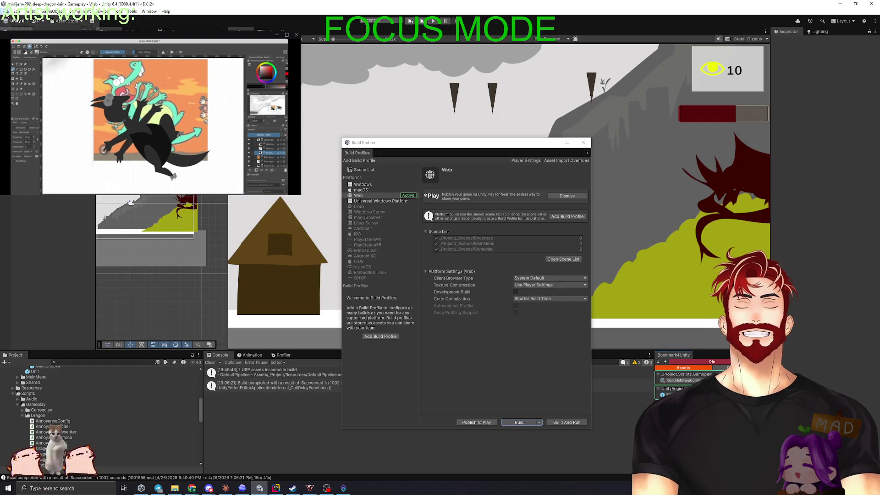
click(5, 11)
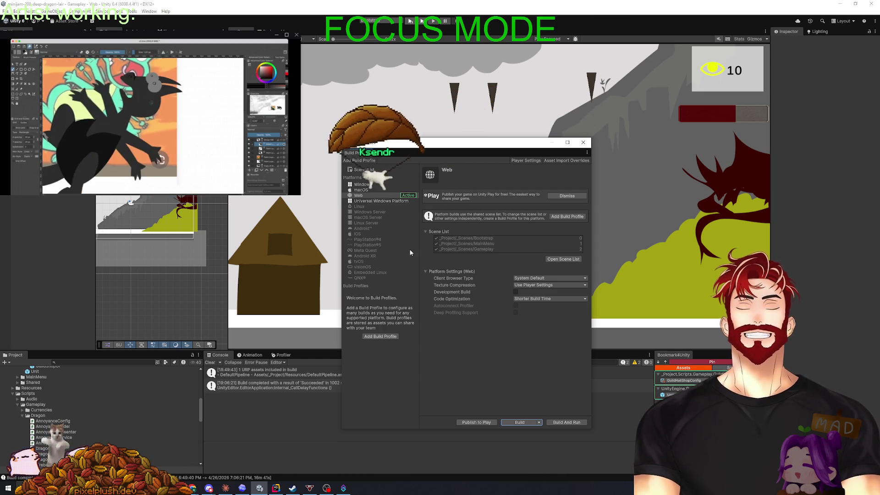
click(528, 280)
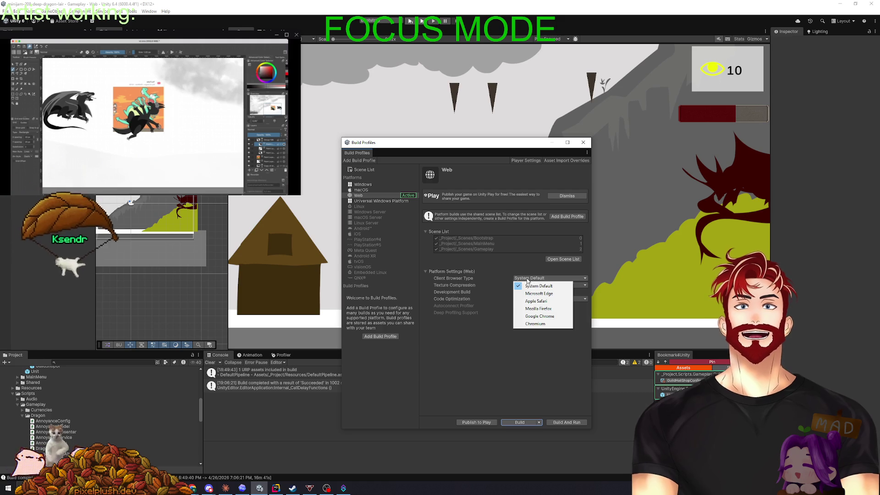
click(532, 324)
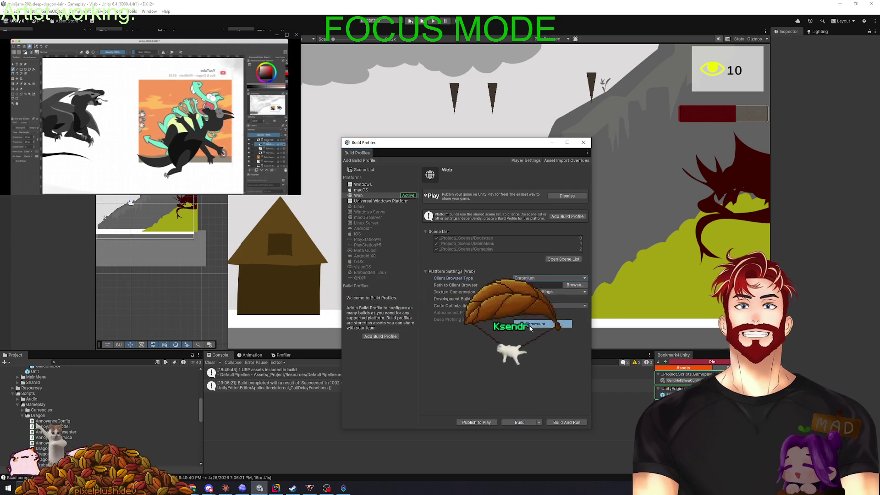
click(503, 343)
click(532, 278)
click(533, 285)
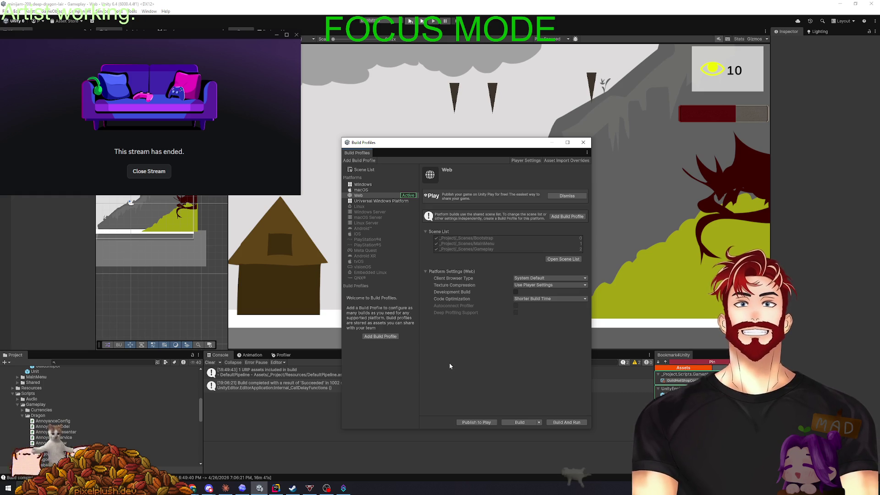
click(584, 143)
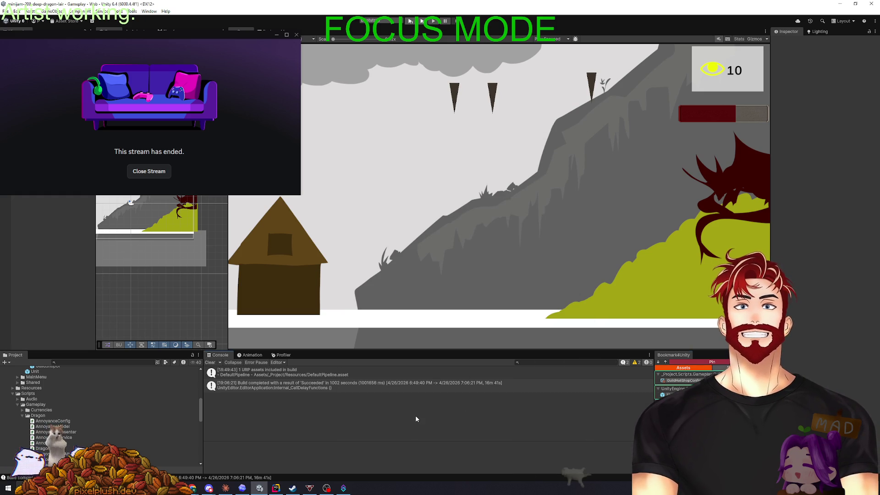
Clear Unity's Console and recheck the itch.io build's errors in Chrome before returning
click(211, 362)
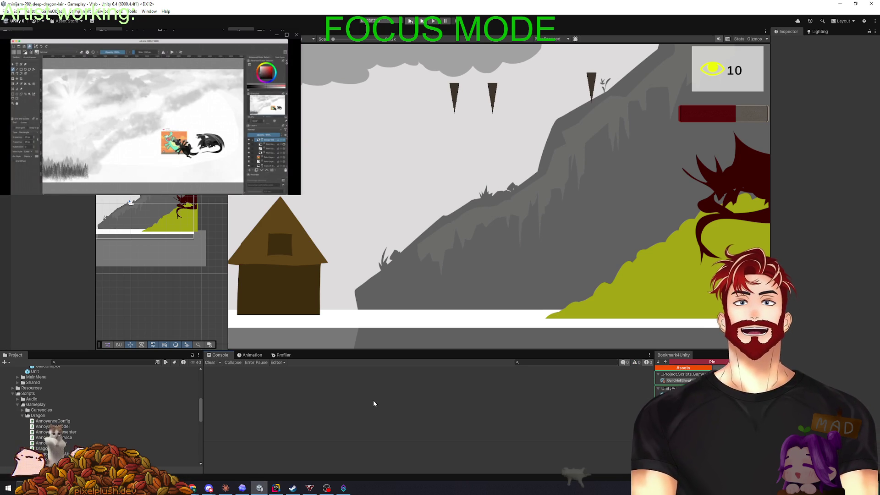
key(alt+Tab)
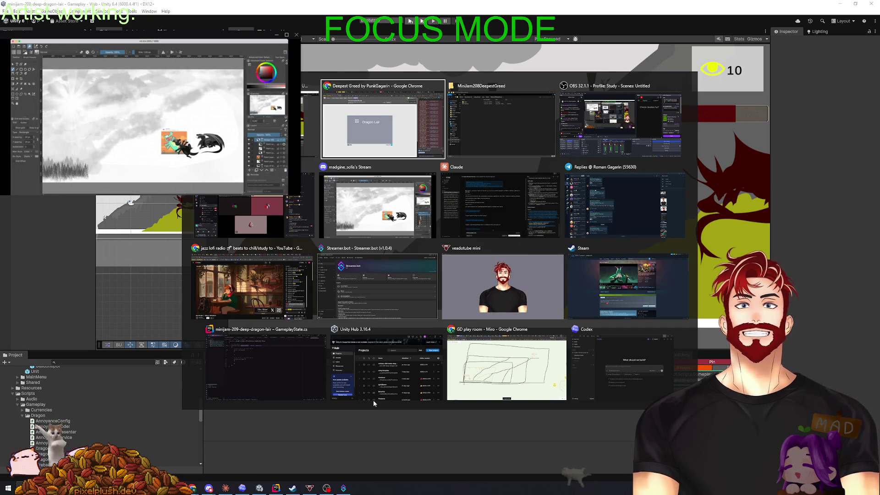
scroll(813, 370, up, 10)
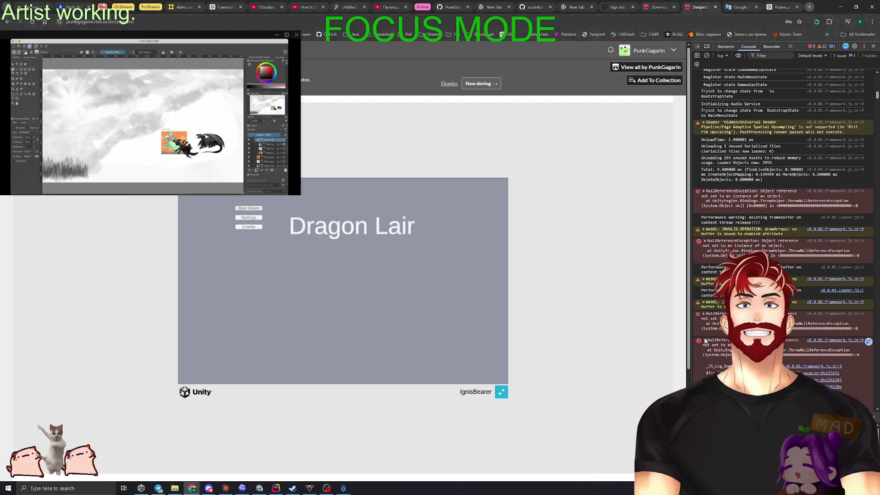
scroll(706, 344, up, 2)
key(alt+Tab)
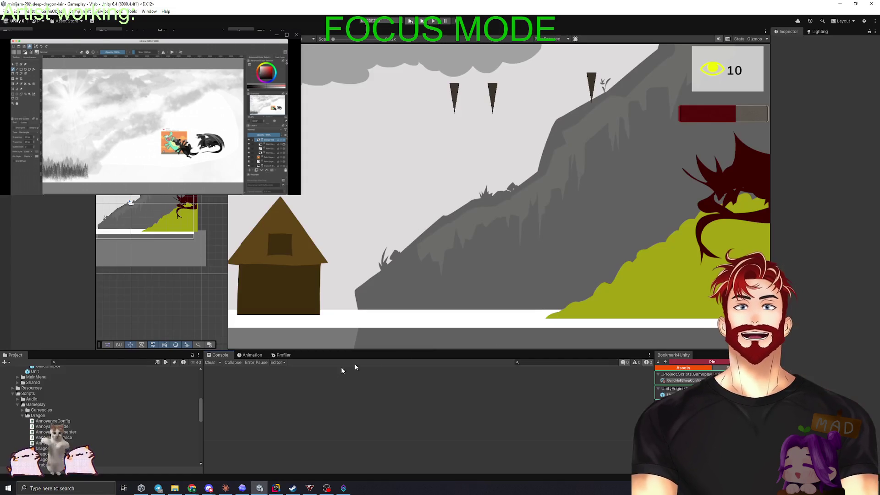
Enter Play mode and choose Start Game on the Dragon Lair menu to reach GameplayState
click(410, 21)
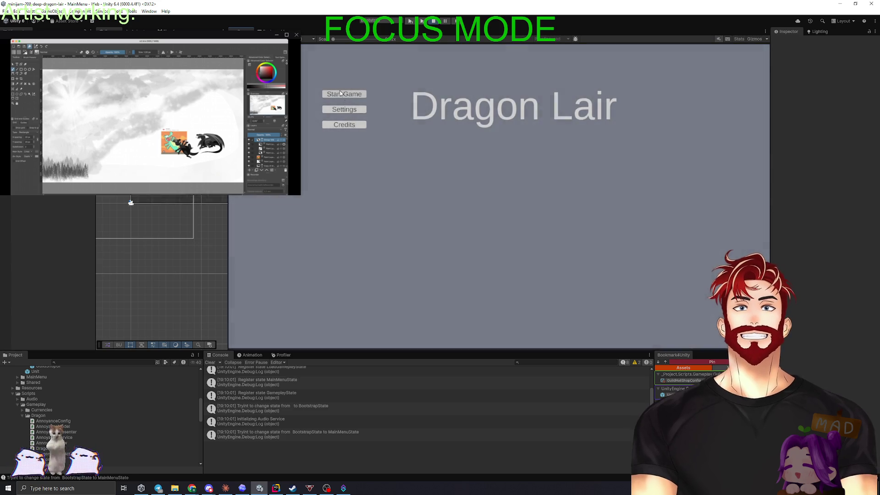
click(344, 94)
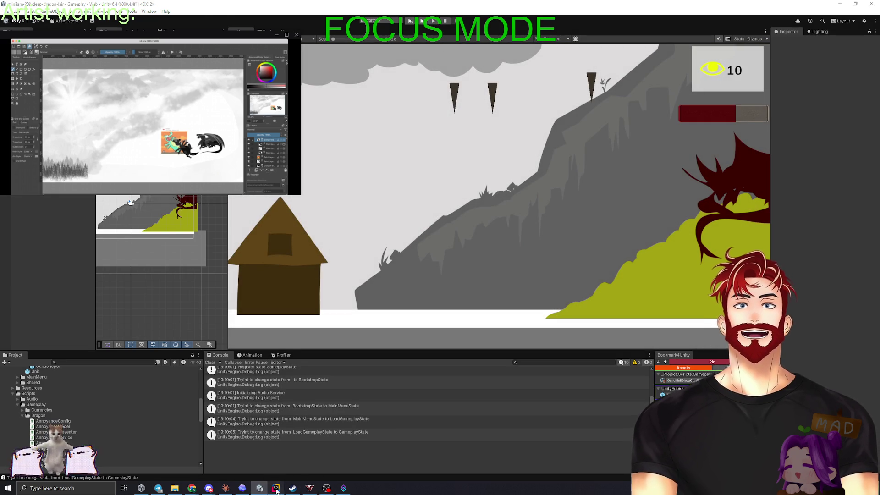
click(276, 489)
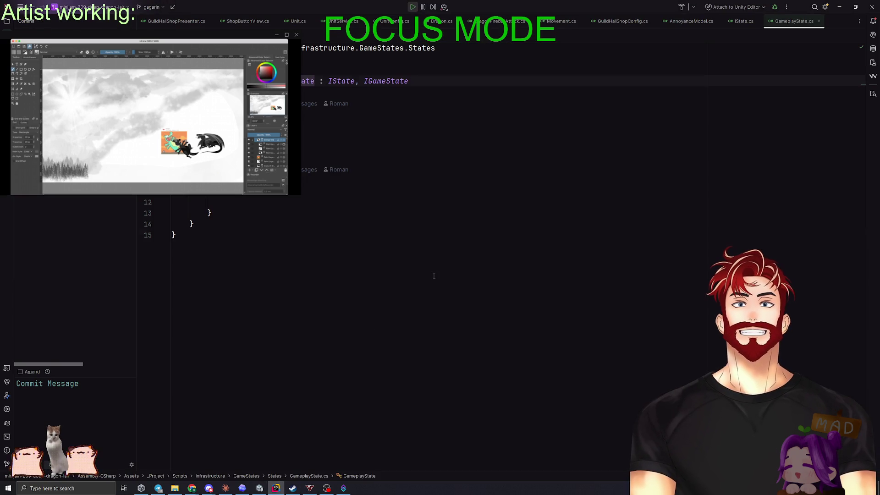
Open BootstrapInstaller.cs from the Infrastructure > SceneManagement folder in Rider
key(ctrl+e)
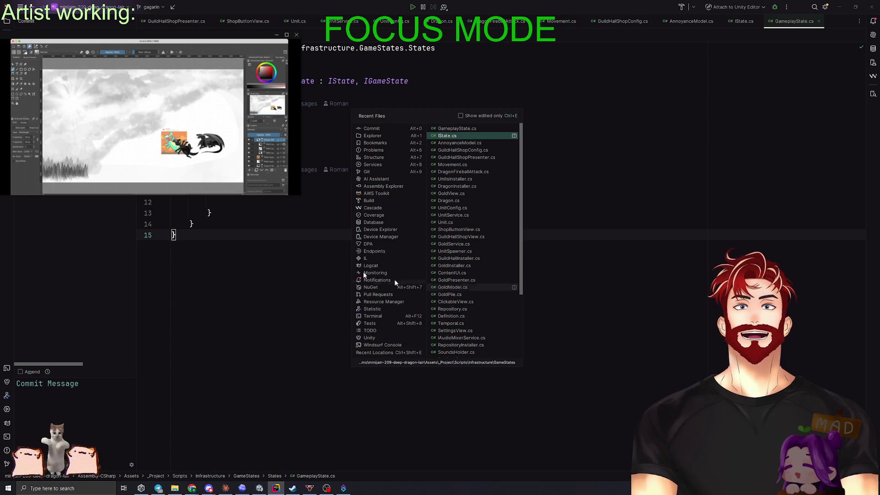
click(369, 338)
key(alt+1)
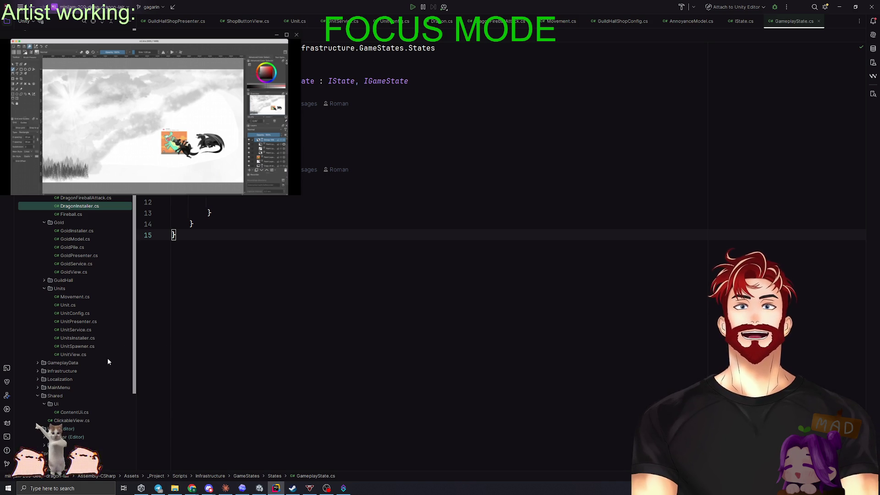
click(37, 370)
click(43, 387)
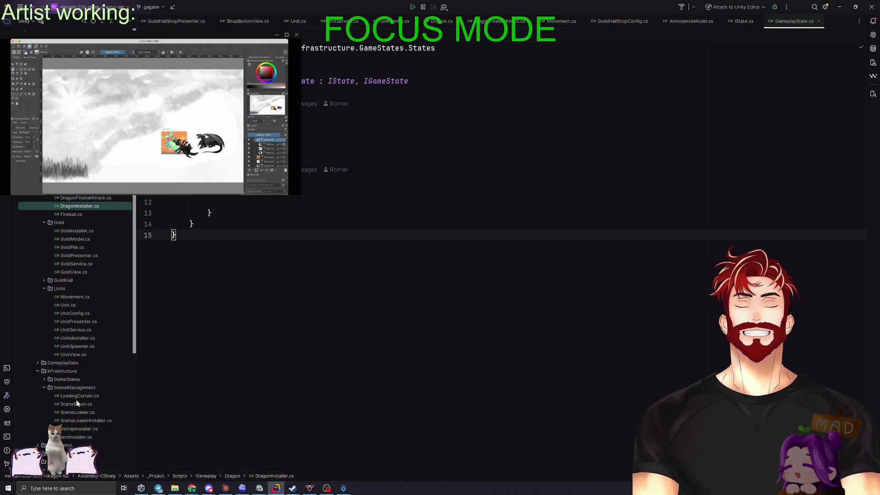
double_click(76, 426)
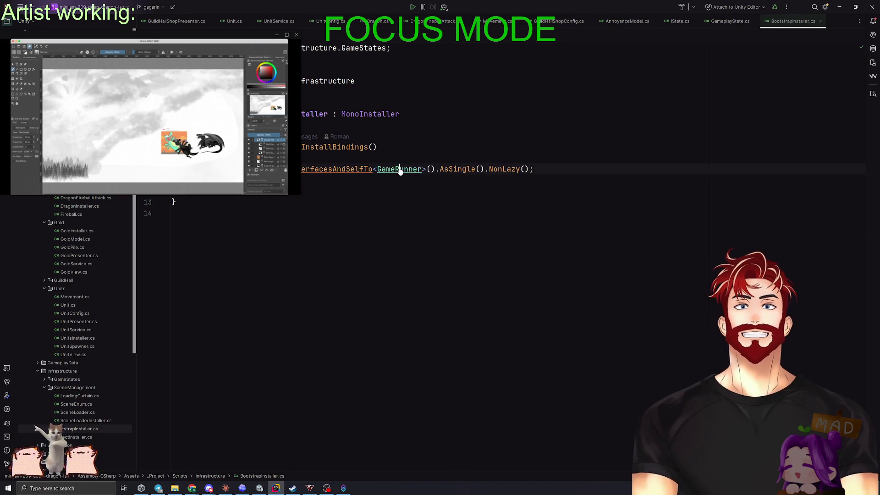
Navigate through GameRunner and BootstrapState into the AudioService Init method
ctrl+click(402, 169)
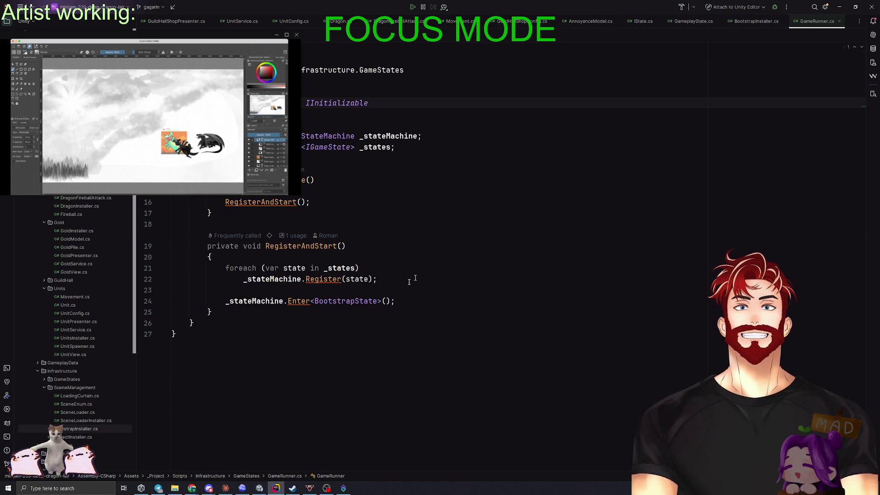
ctrl+click(341, 301)
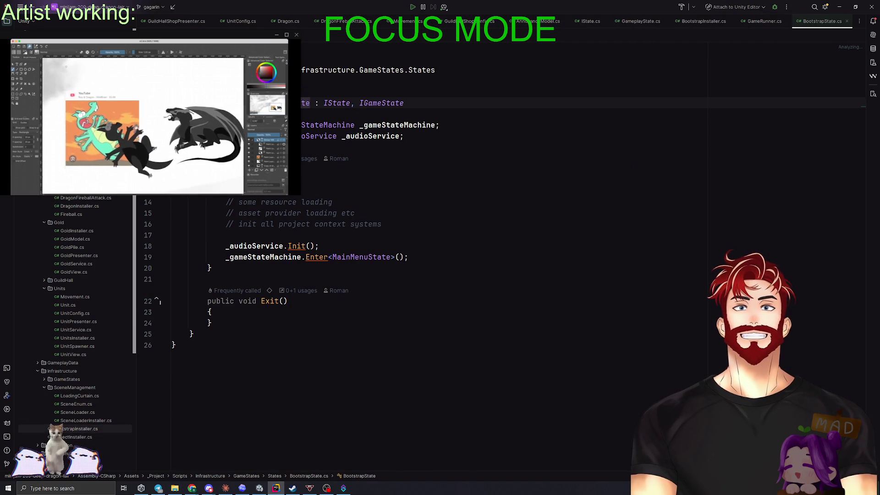
click(297, 248)
ctrl+click(296, 247)
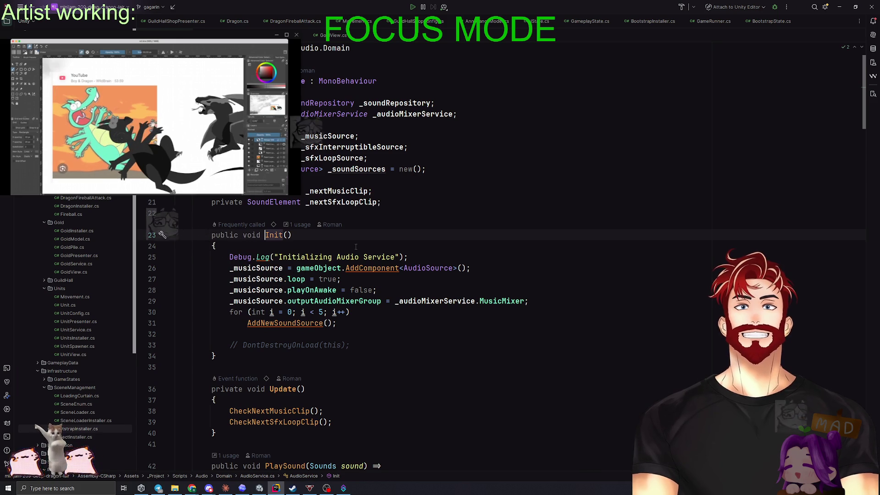
Read through the AudioService.cs code
scroll(419, 276, down, 2)
scroll(418, 276, down, 2)
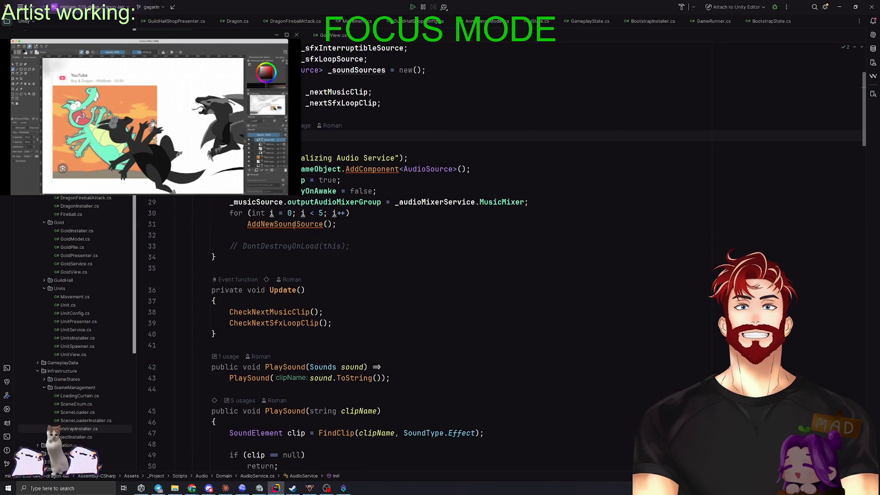
scroll(412, 284, down, 4)
scroll(410, 289, down, 15)
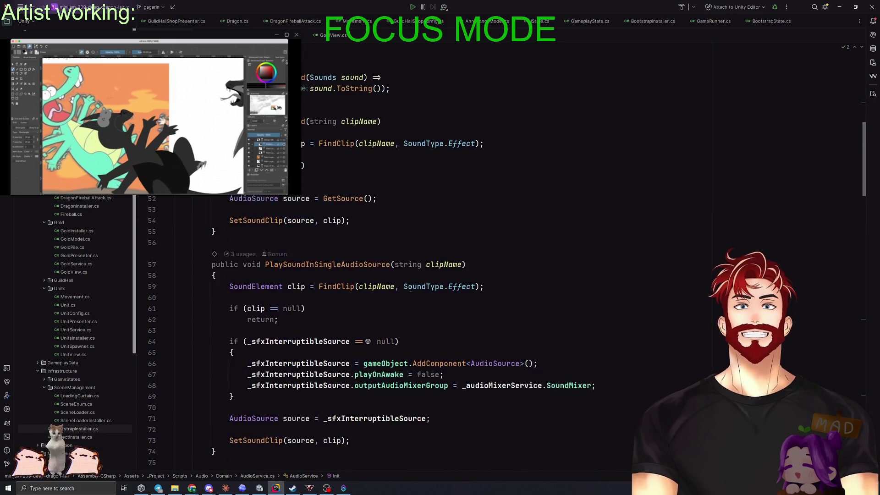
scroll(411, 288, down, 17)
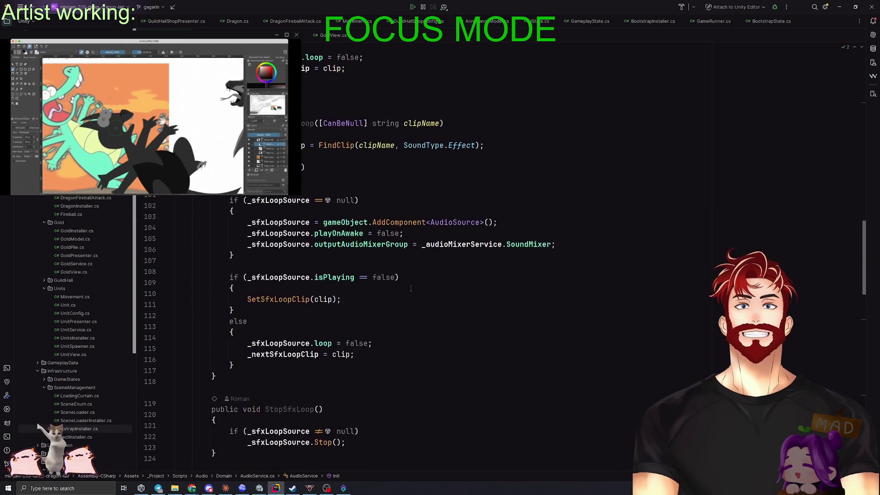
scroll(408, 287, down, 16)
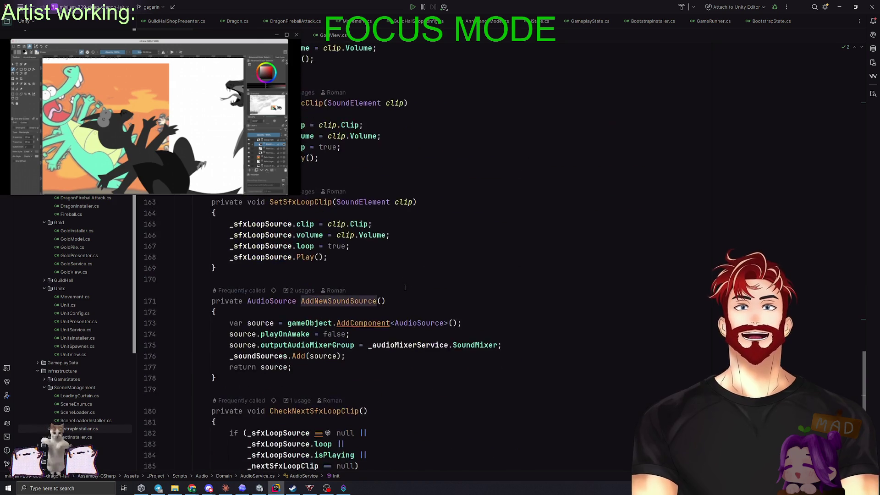
scroll(404, 287, up, 20)
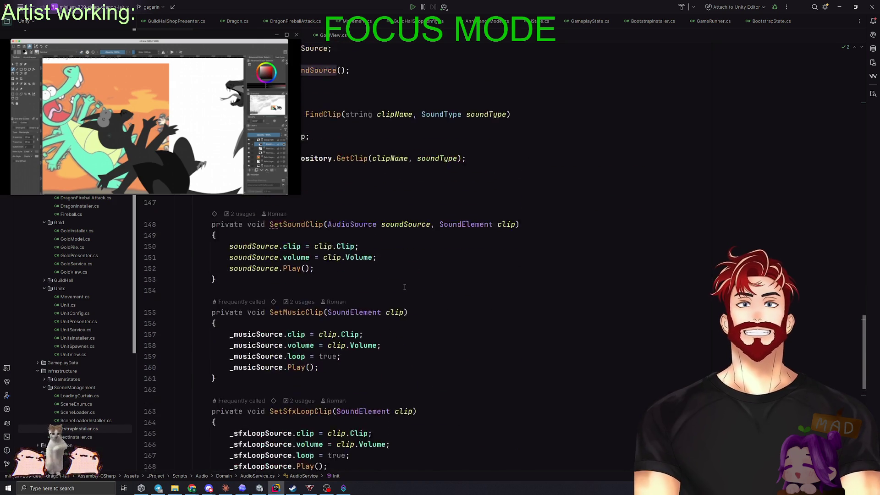
scroll(404, 287, up, 20)
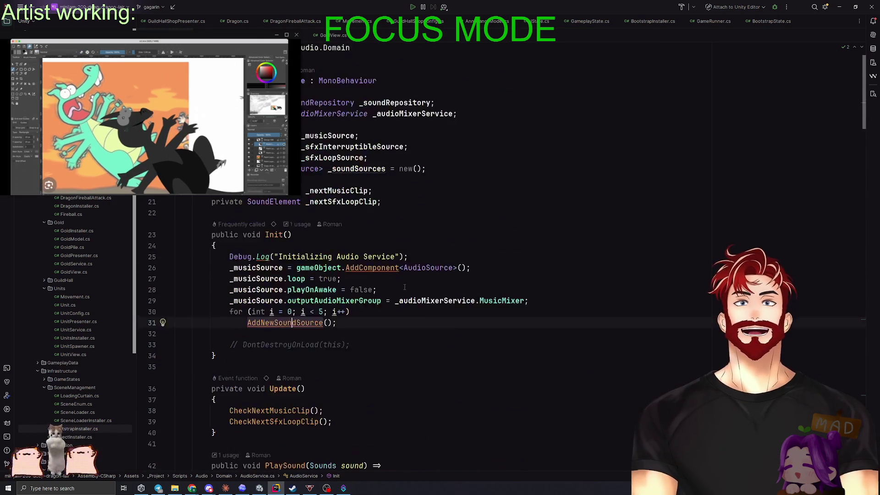
key(alt+Tab)
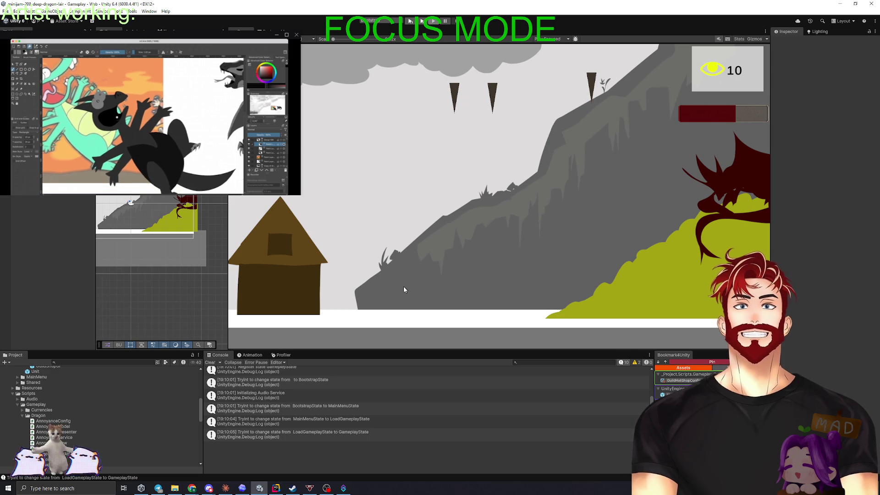
Clear the Console, enable Development Build in the Web profile, and build into v0.0.01
click(212, 362)
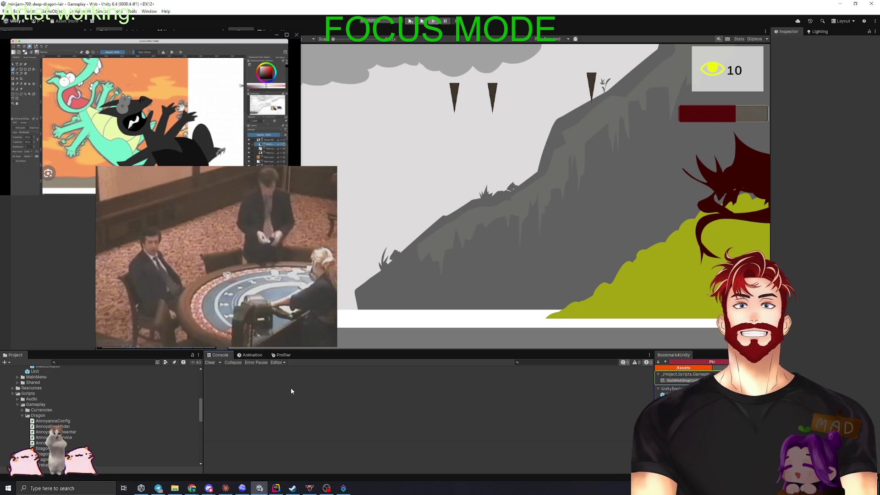
click(6, 11)
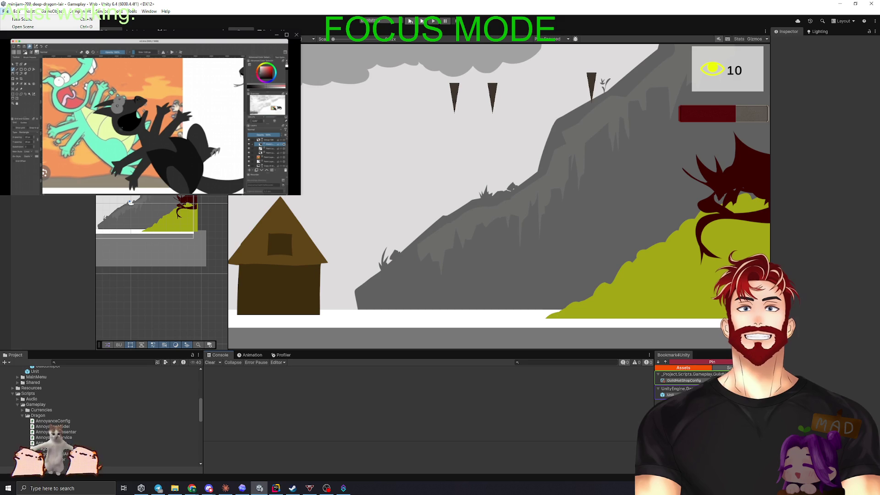
click(27, 96)
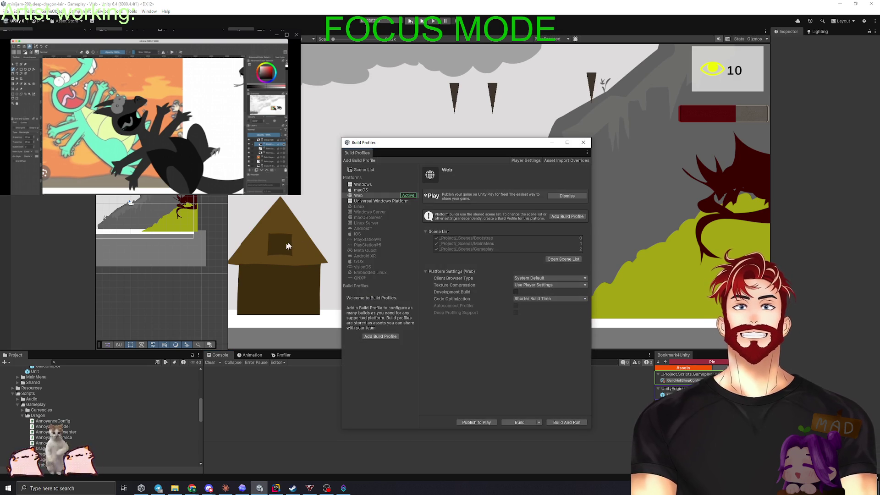
click(515, 292)
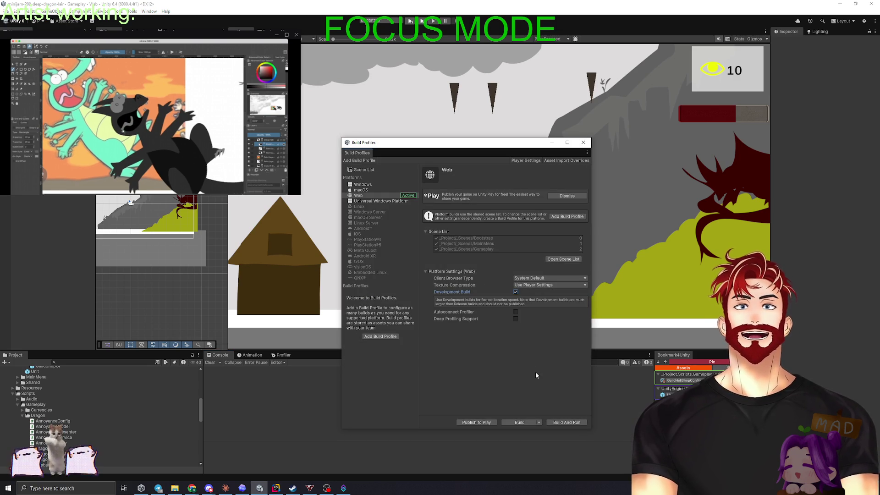
click(523, 423)
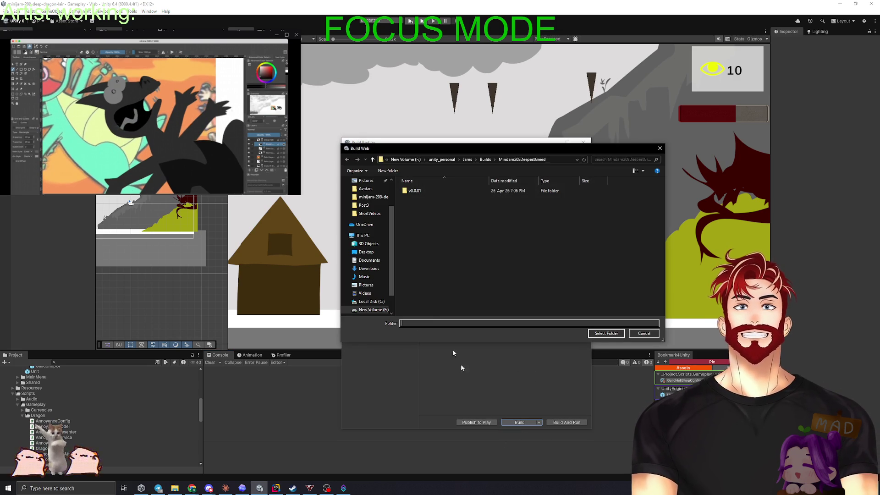
click(414, 191)
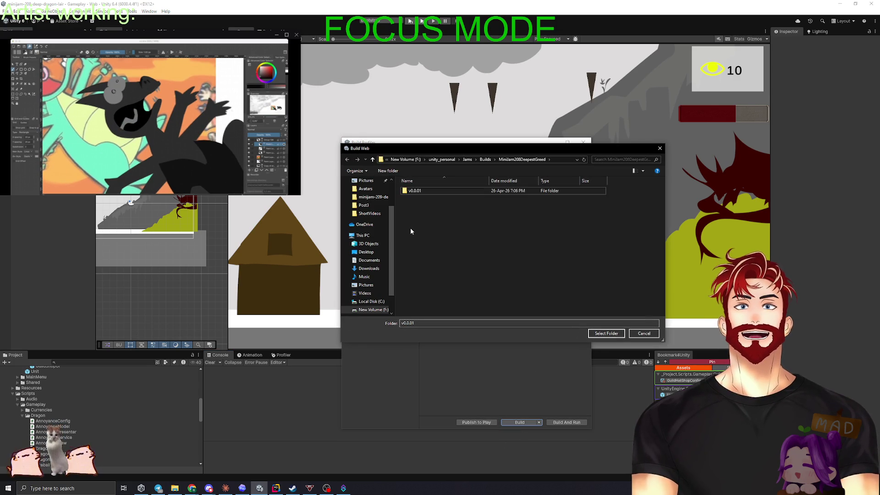
click(594, 334)
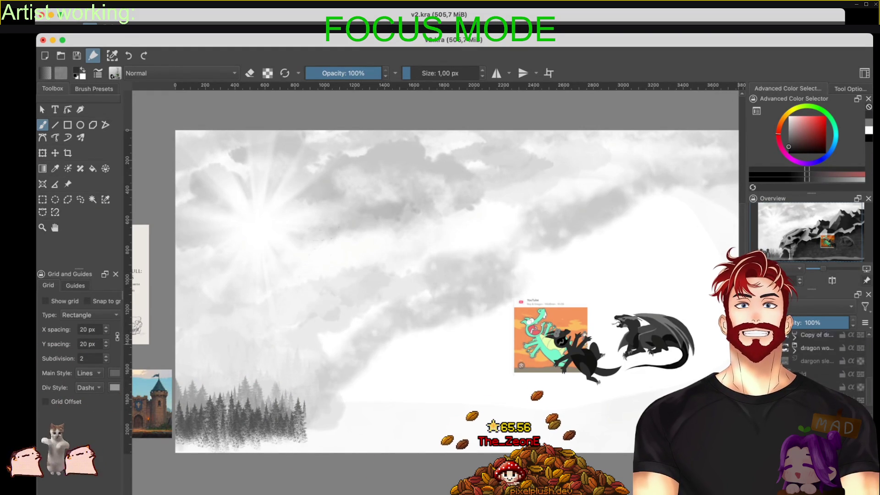
Zoom and pan the v2.kra canvas onto the dark dragons and the Boy & Dragon reference
scroll(556, 361, up, 5)
scroll(366, 323, right, 5)
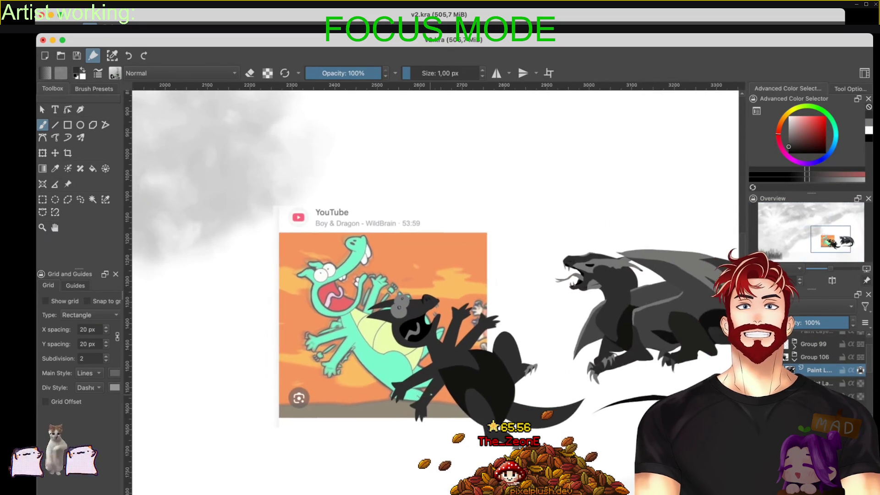
scroll(367, 324, up, 1)
scroll(367, 324, right, 3)
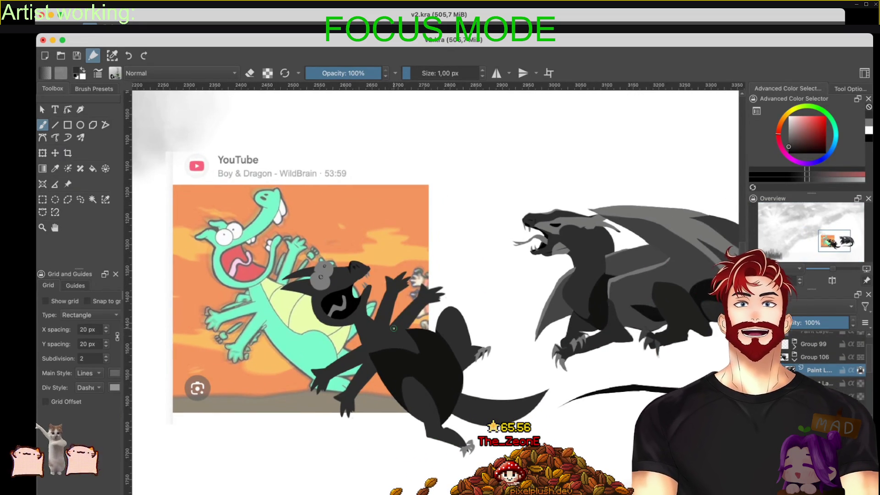
scroll(392, 330, up, 3)
scroll(392, 331, up, 1)
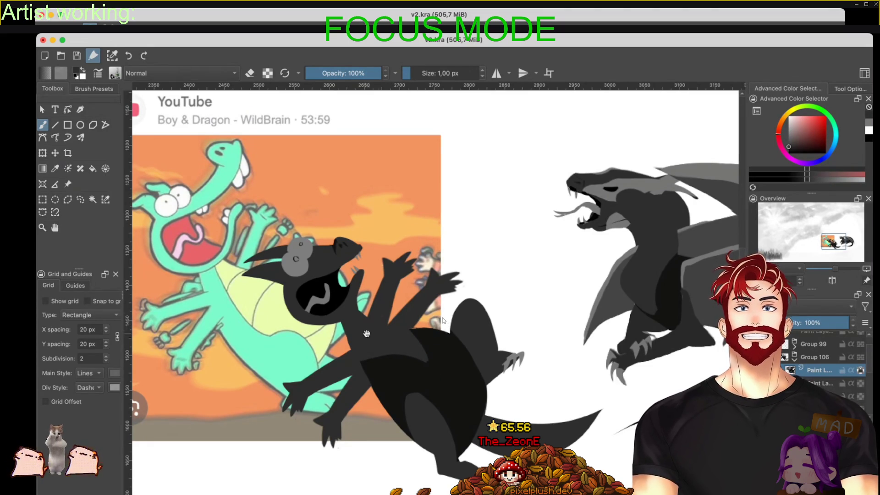
scroll(443, 321, left, 3)
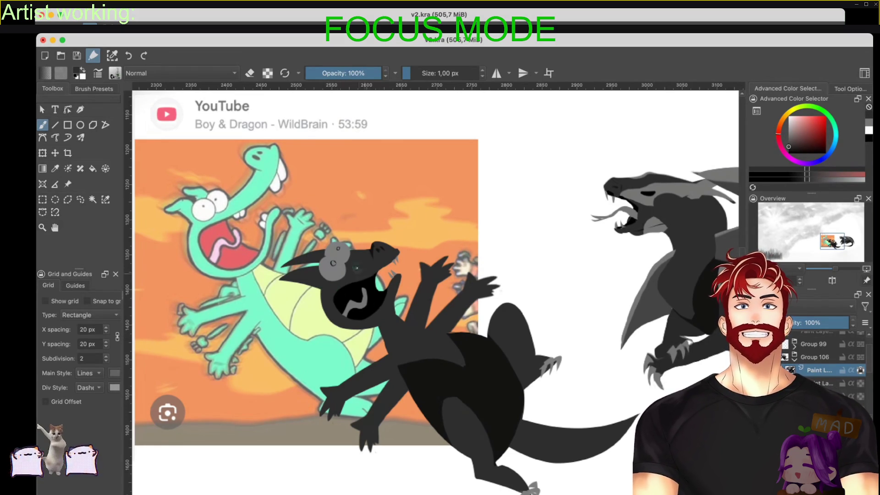
Tilt the view about 15° and paint a grey spike left of the black dragon, comparing via undo/redo
mouse_move(395, 360)
mouse_down()
mouse_move(399, 340)
mouse_move(416, 362)
mouse_up()
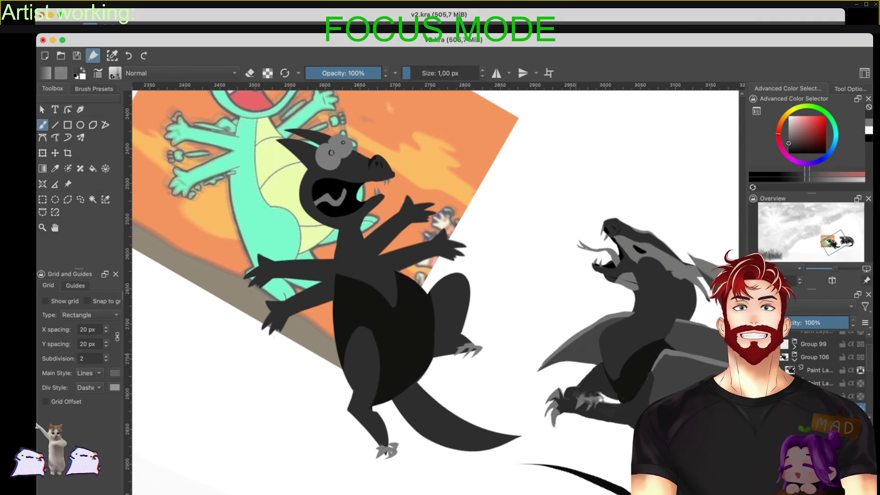
mouse_move(408, 298)
mouse_down()
mouse_move(393, 270)
mouse_move(426, 212)
mouse_move(477, 267)
mouse_move(425, 323)
mouse_move(371, 278)
mouse_move(323, 284)
mouse_move(357, 302)
mouse_up()
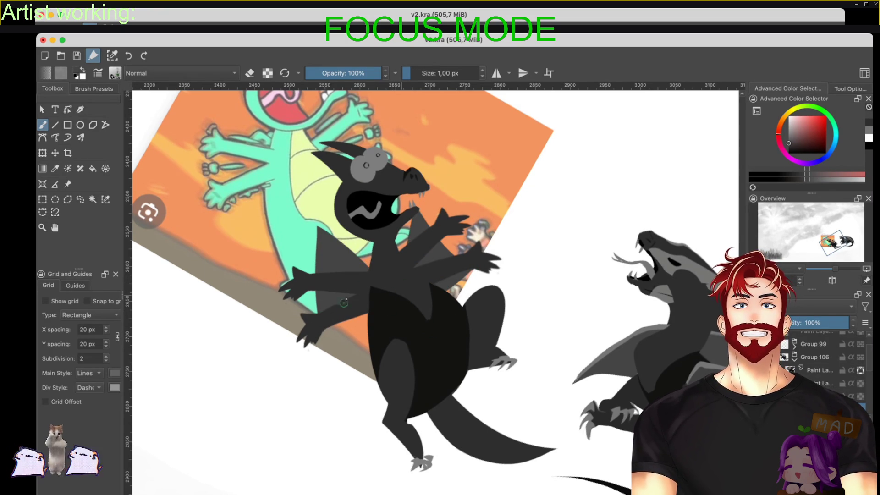
drag(620, 304, 608, 297)
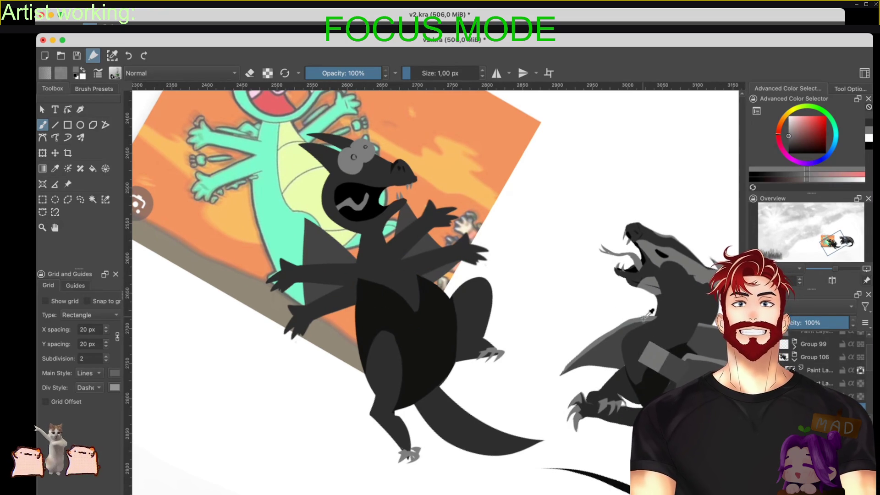
mouse_move(367, 272)
mouse_down()
mouse_move(315, 221)
mouse_move(321, 298)
mouse_up()
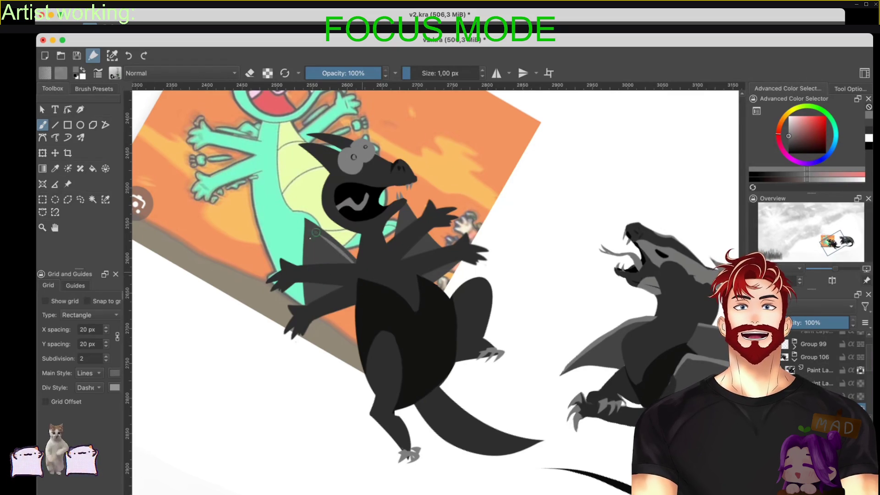
key(ctrl+z)
key(ctrl+shift+z)
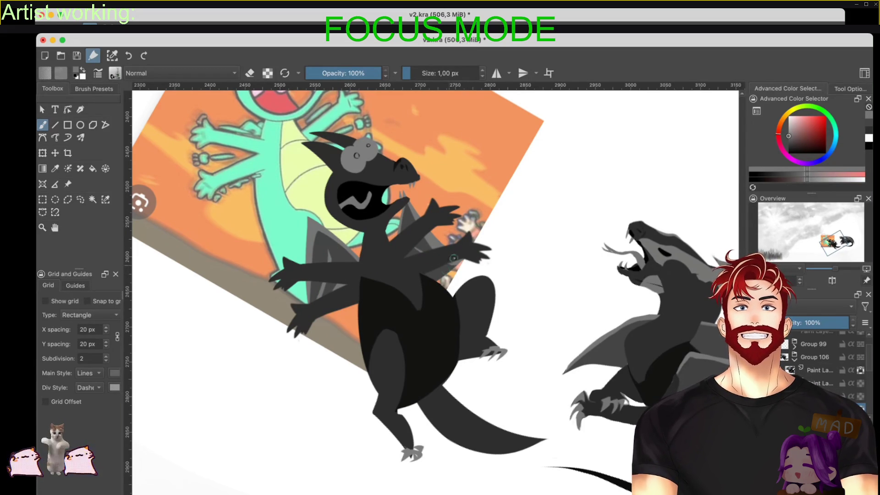
scroll(308, 298, down, 3)
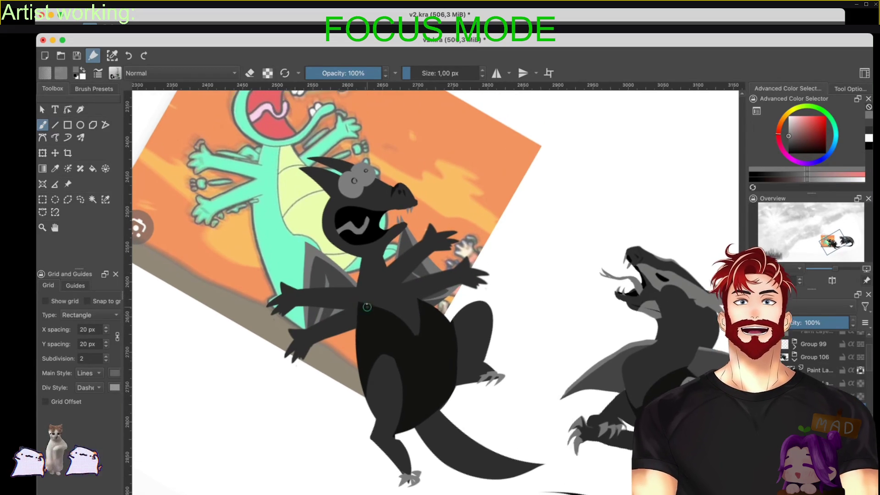
Check the drawing mirrored, then restore the normal, upright canvas view
key(m)
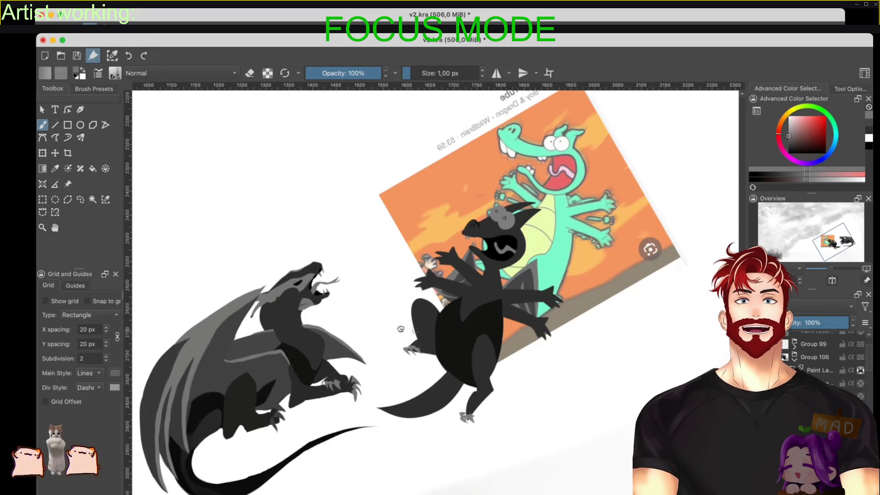
scroll(436, 339, up, 3)
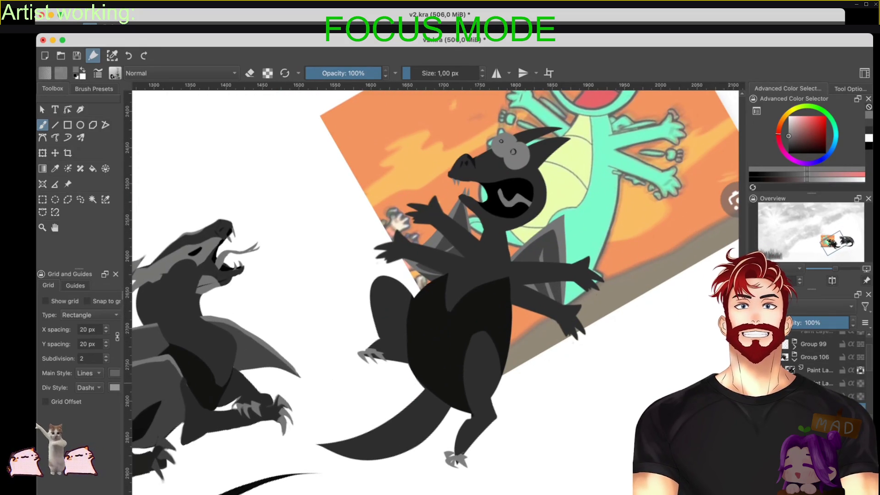
scroll(511, 318, down, 3)
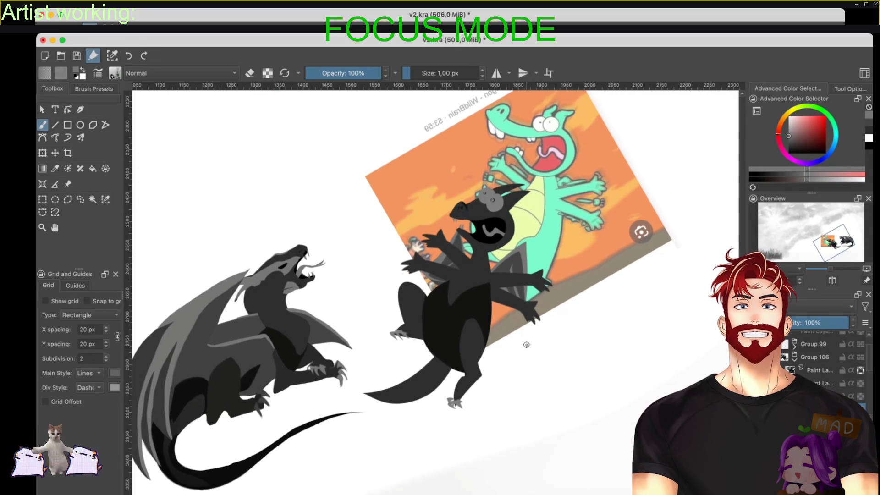
key(m)
key(5)
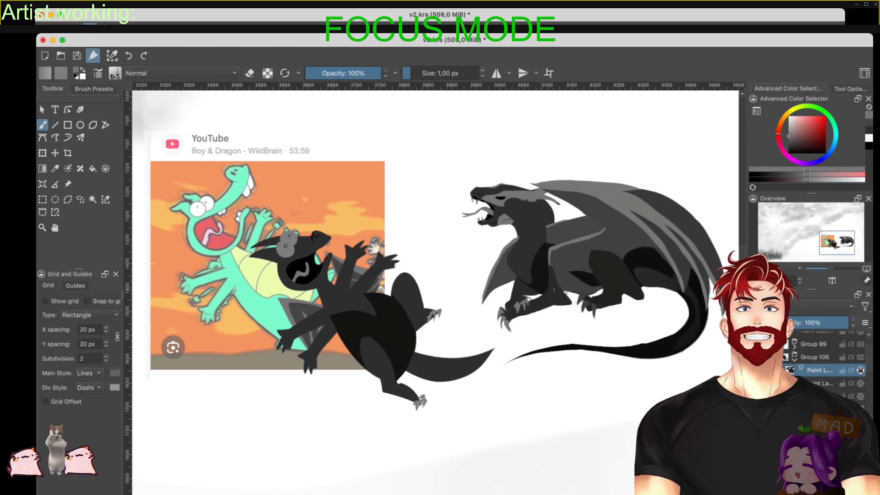
Transform the black dragon's Group 106 layer to shift it slightly right
click(822, 359)
key(ctrl+t)
mouse_move(504, 254)
mouse_down()
mouse_move(613, 194)
mouse_move(587, 213)
mouse_move(482, 232)
mouse_up()
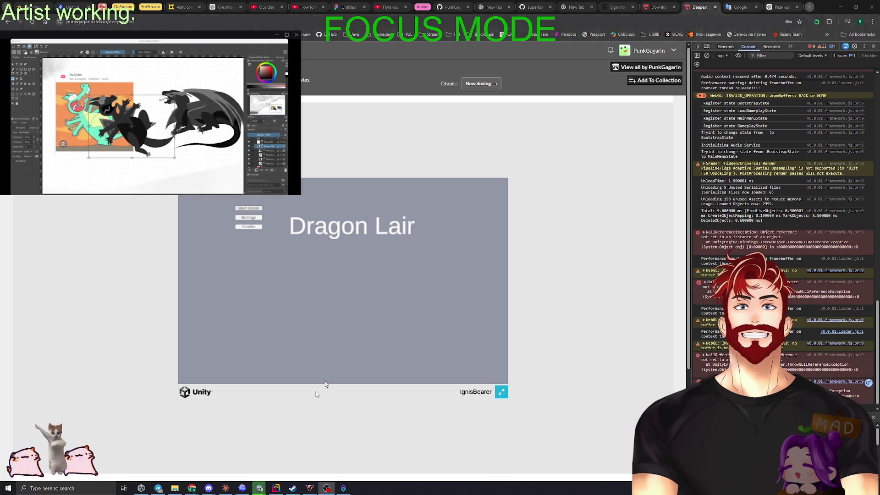
Check the Incremental Player Build progress in Unity, then bring up Claude's gold depletion plan
mouse_move(259, 488)
click(298, 463)
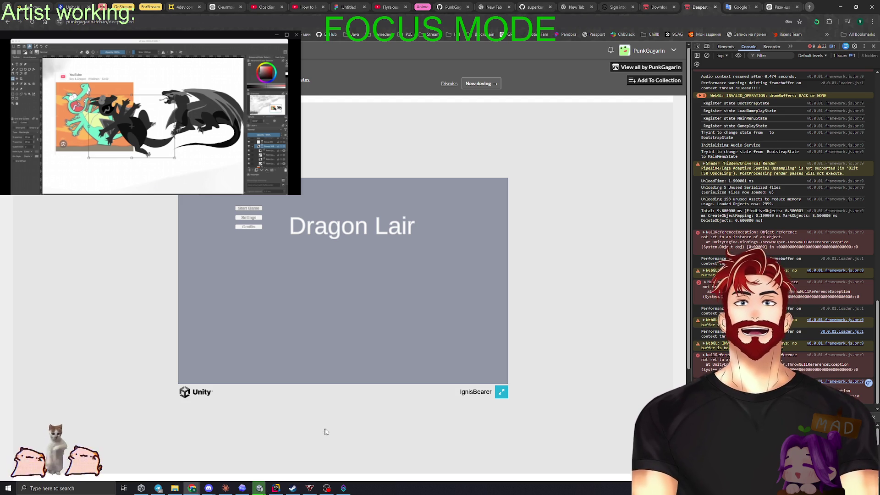
click(227, 489)
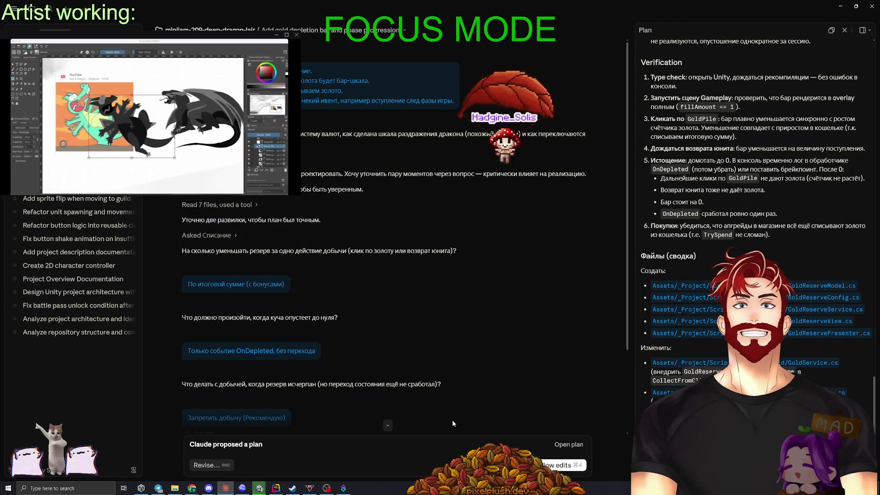
Minimize Claude to reveal the Dragon Lair game page in Chrome
click(840, 6)
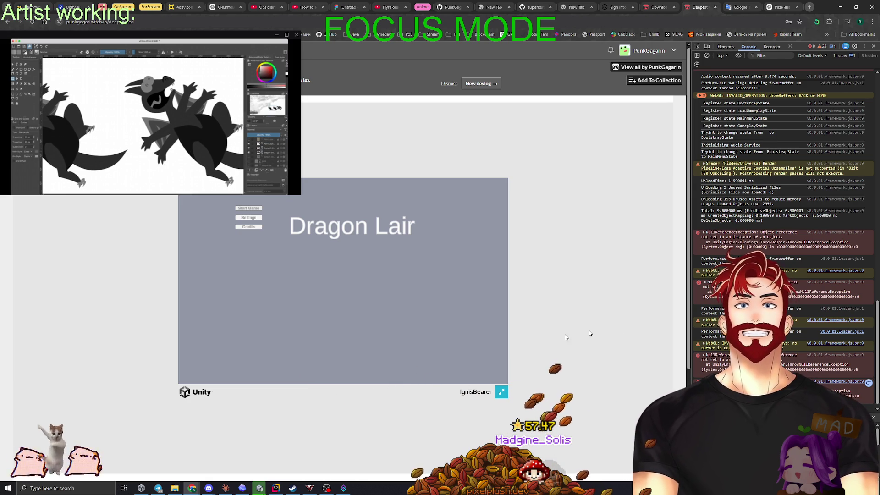
click(260, 488)
click(275, 474)
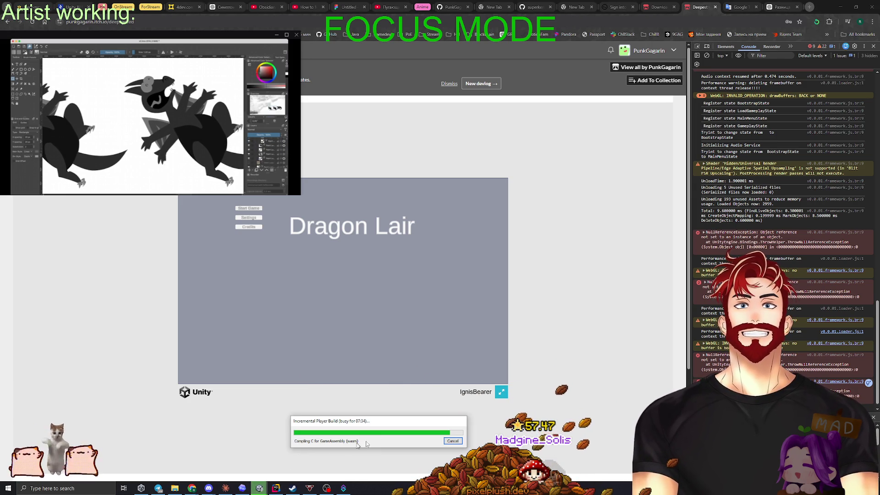
mouse_move(358, 420)
mouse_down()
mouse_move(447, 117)
mouse_move(431, 130)
mouse_up()
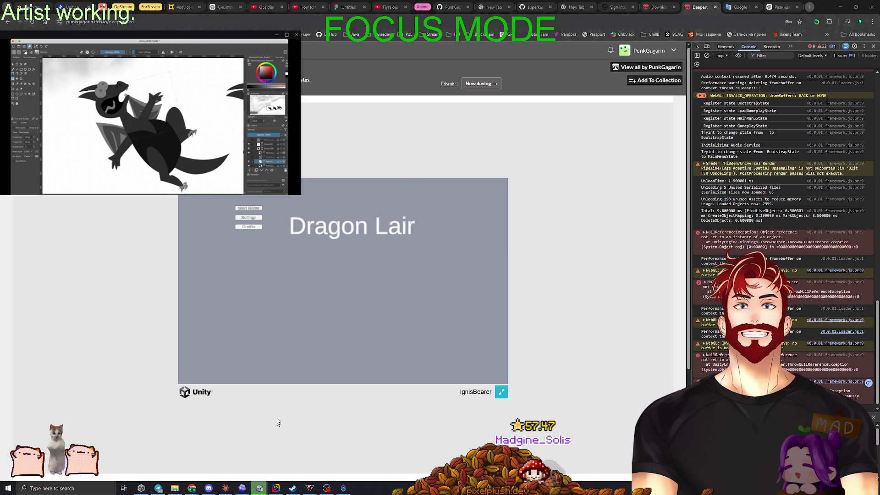
mouse_move(262, 490)
click(293, 456)
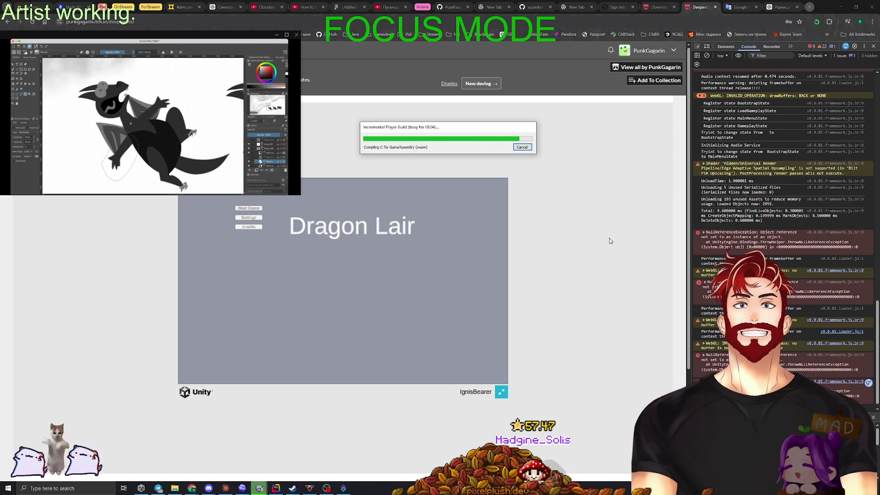
click(225, 488)
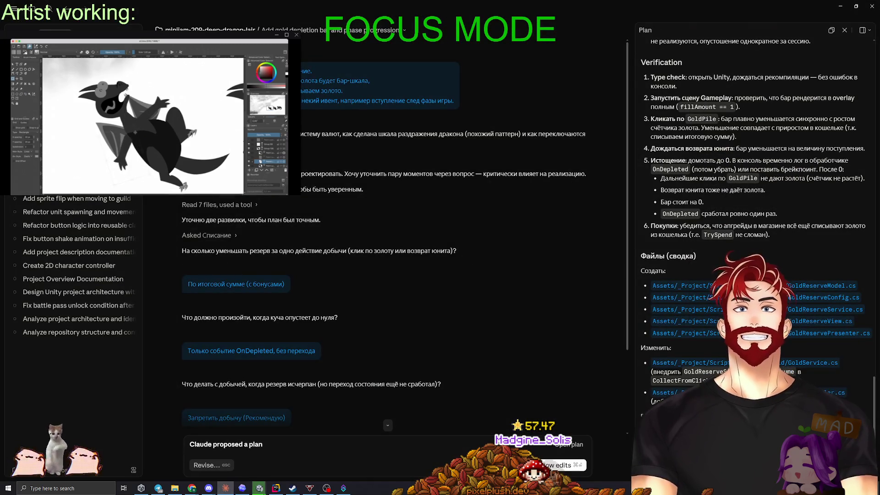
click(870, 6)
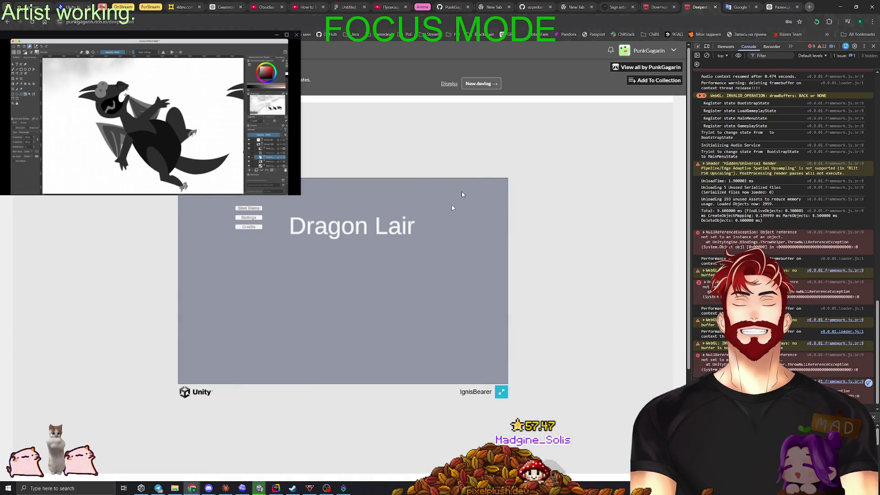
mouse_move(260, 488)
click(297, 453)
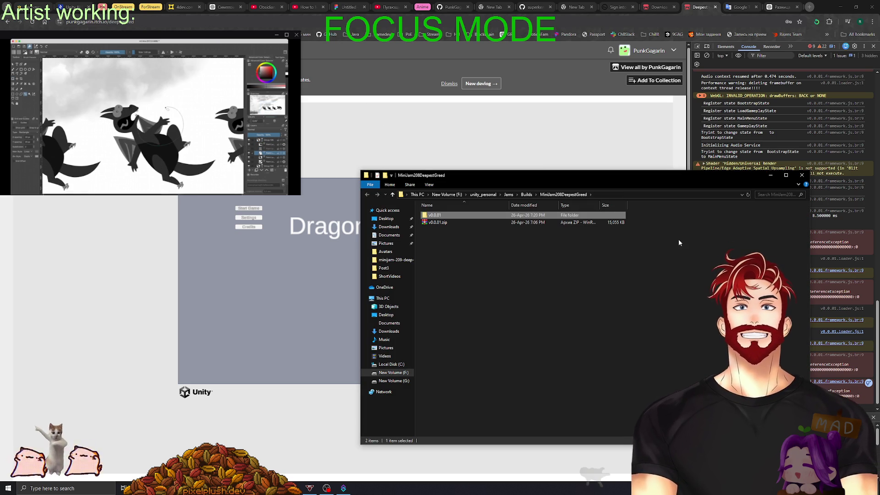
click(650, 75)
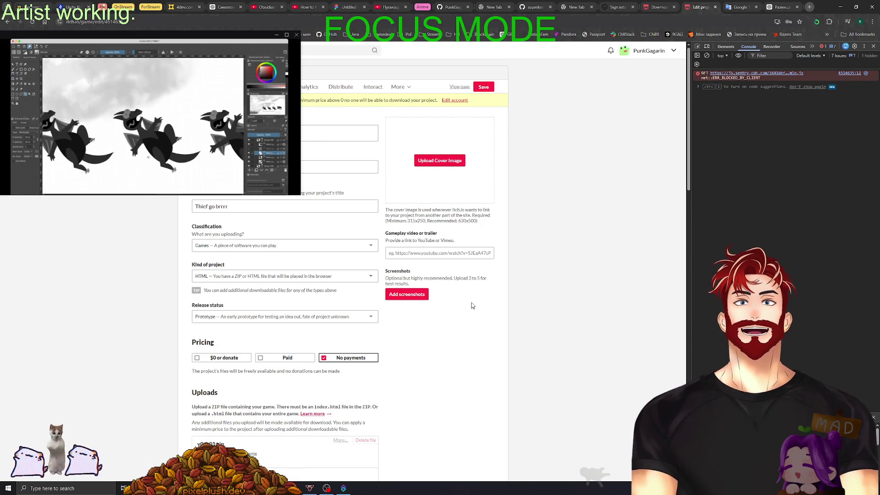
Delete the old v0.0.01.zip upload on itch.io and the old zip file in Explorer
scroll(458, 321, down, 3)
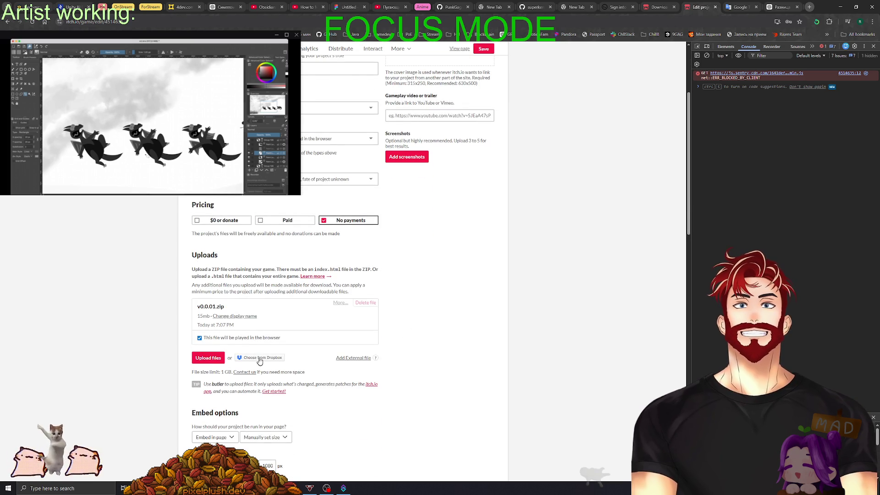
click(366, 302)
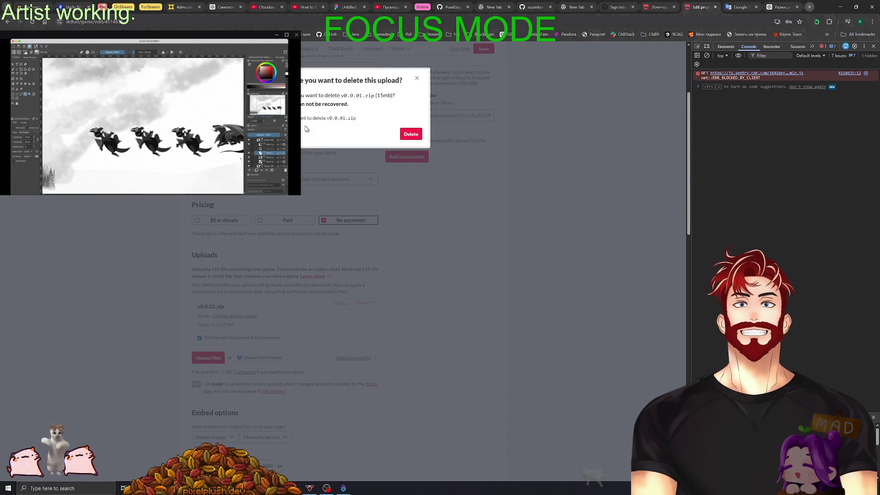
click(414, 136)
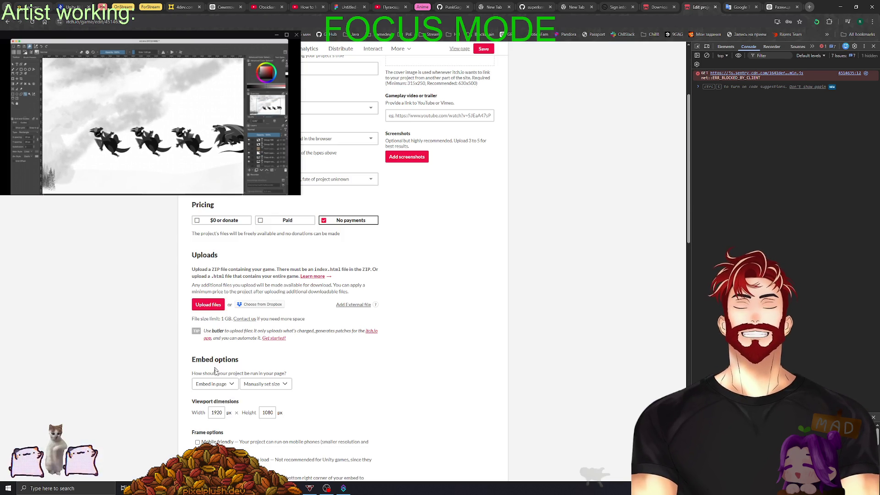
key(alt+Tab)
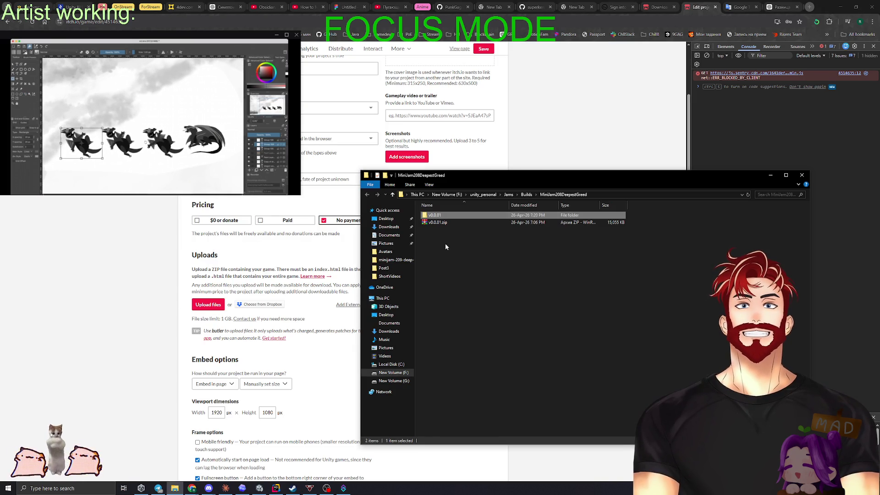
click(438, 224)
key(Delete)
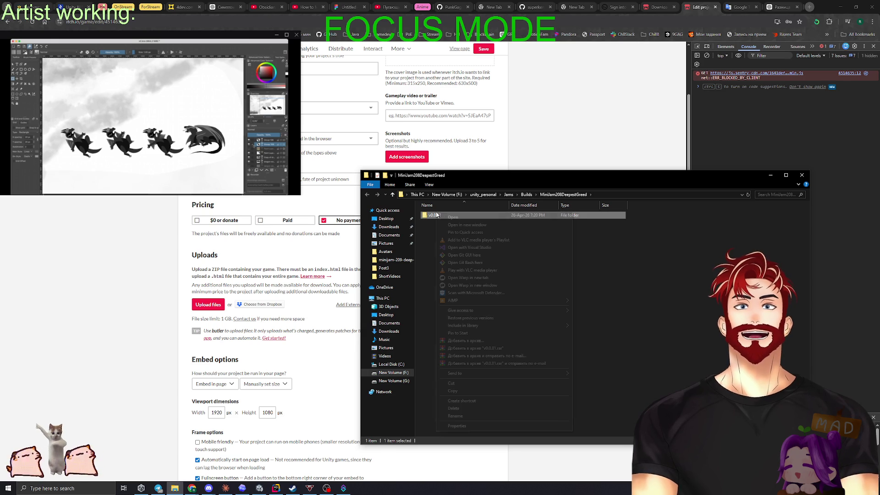
Pack the v0.0.01 build folder into a new ZIP archive named v0.0.01.zip
right_click(435, 215)
click(465, 341)
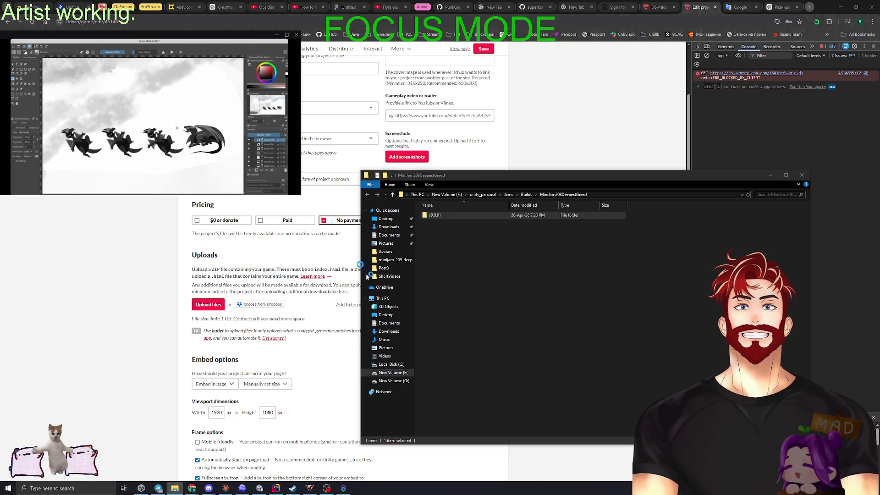
click(411, 235)
click(454, 306)
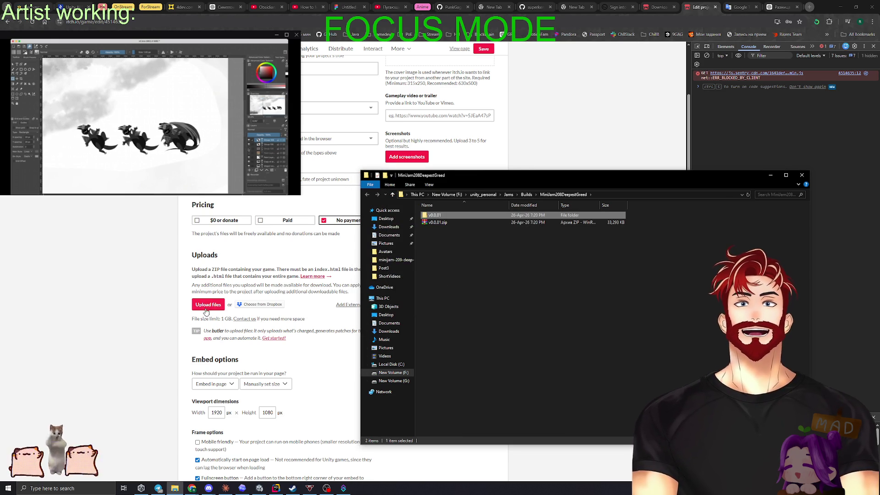
Upload the new v0.0.01.zip to the itch.io project
click(321, 348)
text(v0.0.01.zip)
click(273, 223)
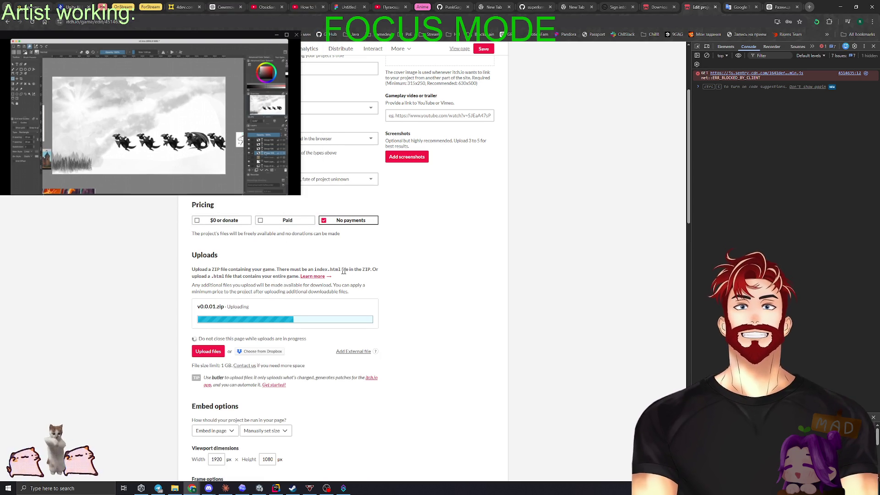
Mark the new v0.0.01.zip upload as playable in the browser, save, and view the public page
double_click(215, 269)
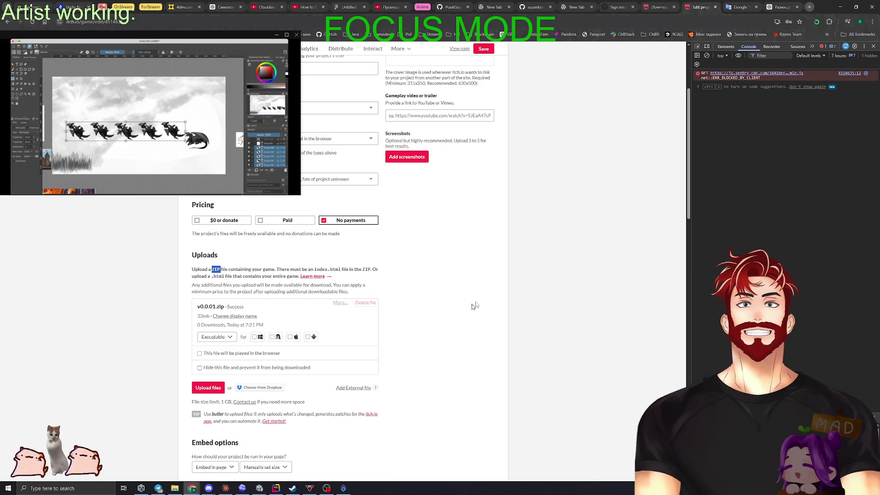
click(228, 357)
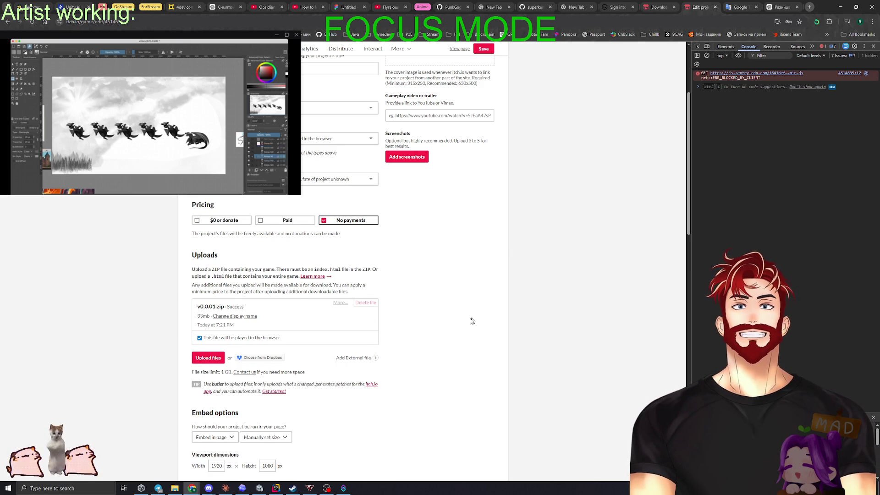
scroll(395, 373, down, 20)
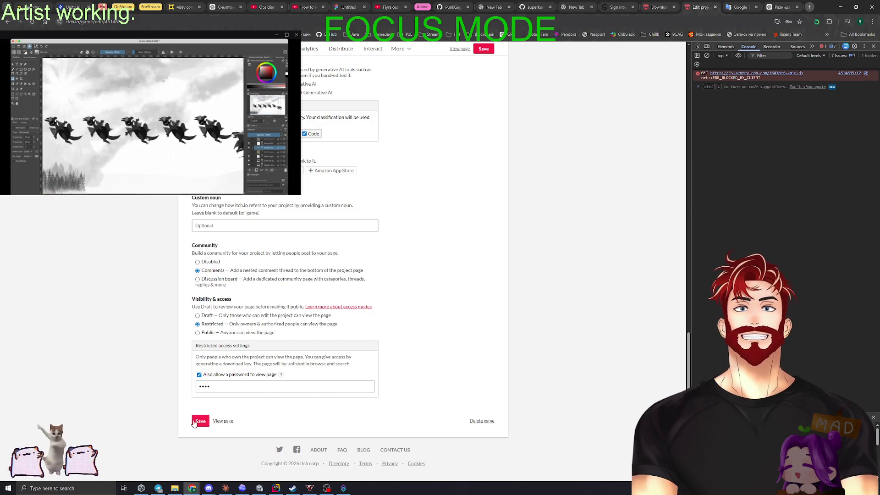
click(200, 422)
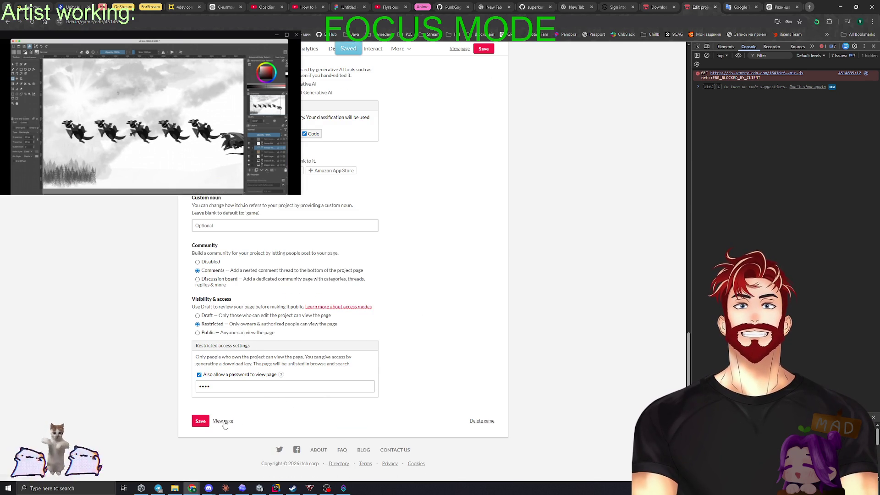
click(223, 421)
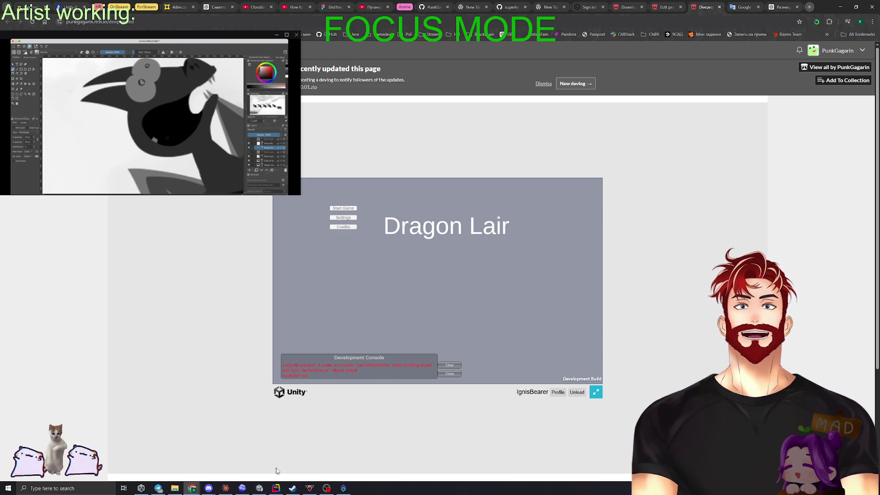
Open SoundRepository.cs from Recent Files and jump to its usage in SoundInstaller.cs
click(277, 488)
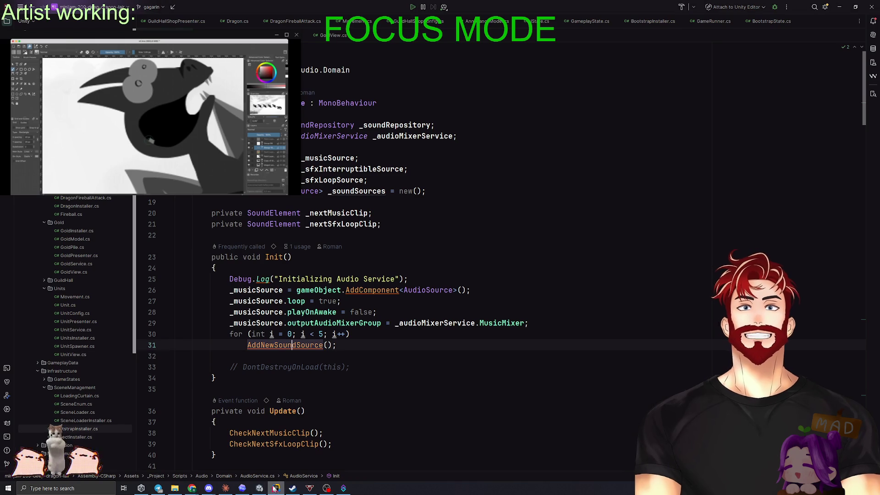
click(413, 369)
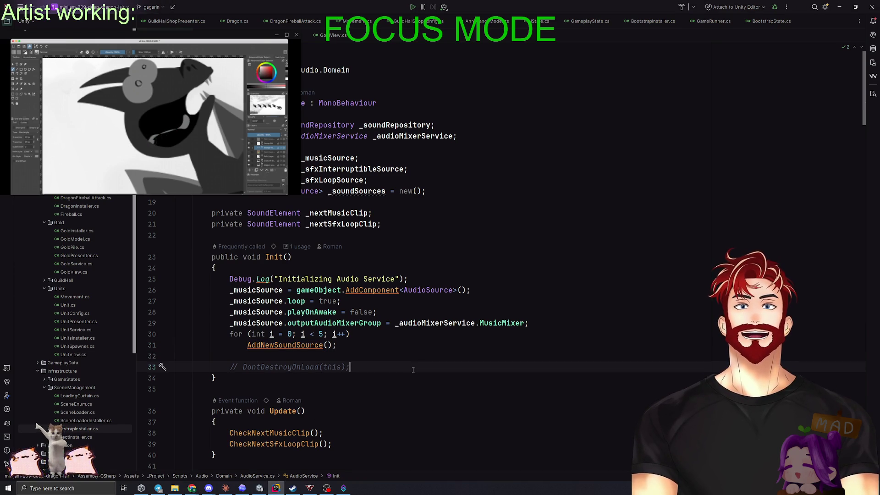
key(ctrl+e)
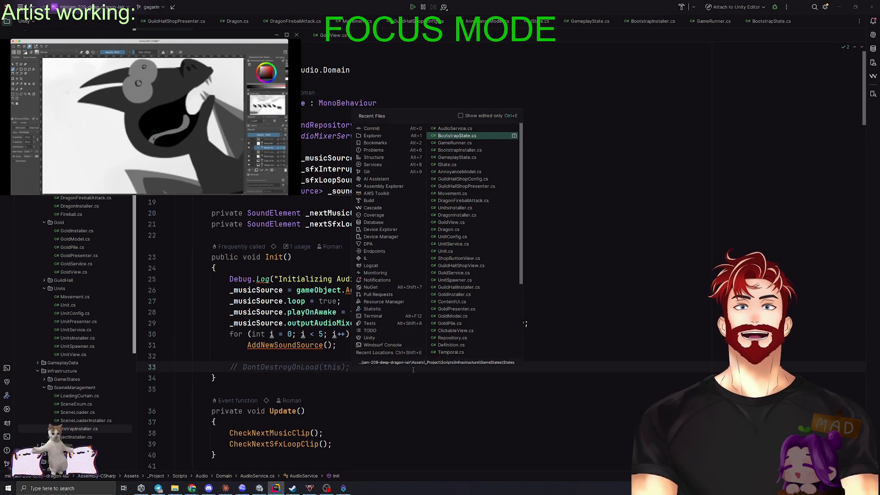
text(SoundRe)
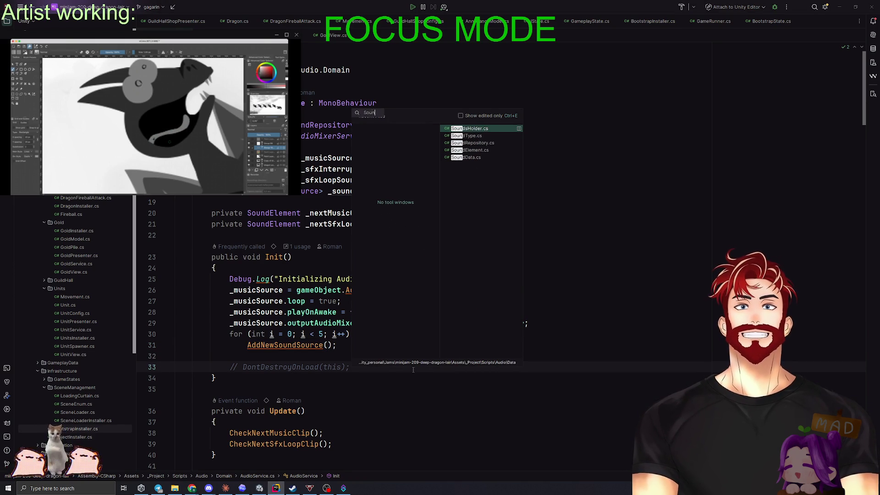
click(474, 129)
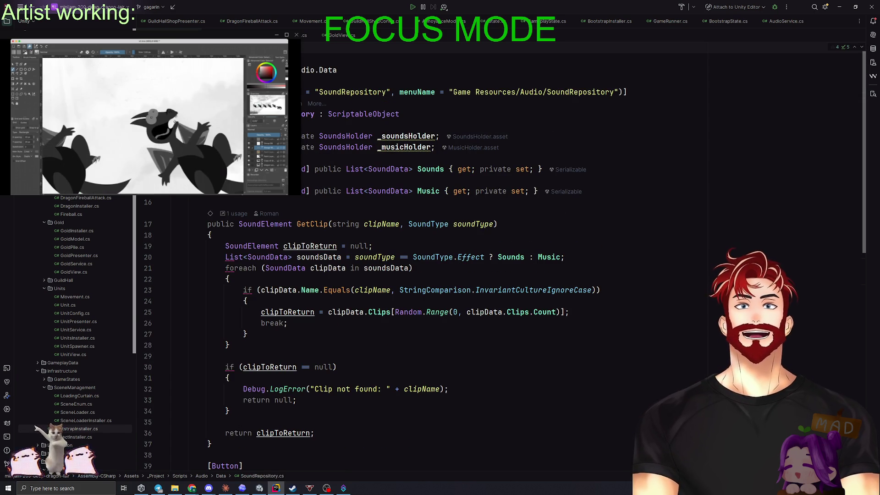
ctrl+click(284, 113)
key(Return)
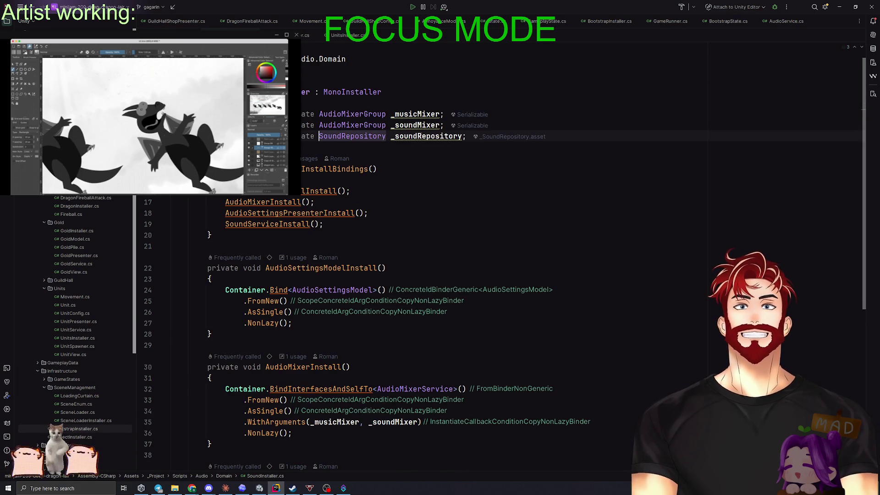
Find _soundRepository on line 52 and select the AudioService binding statement
click(419, 136)
key(ctrl+f)
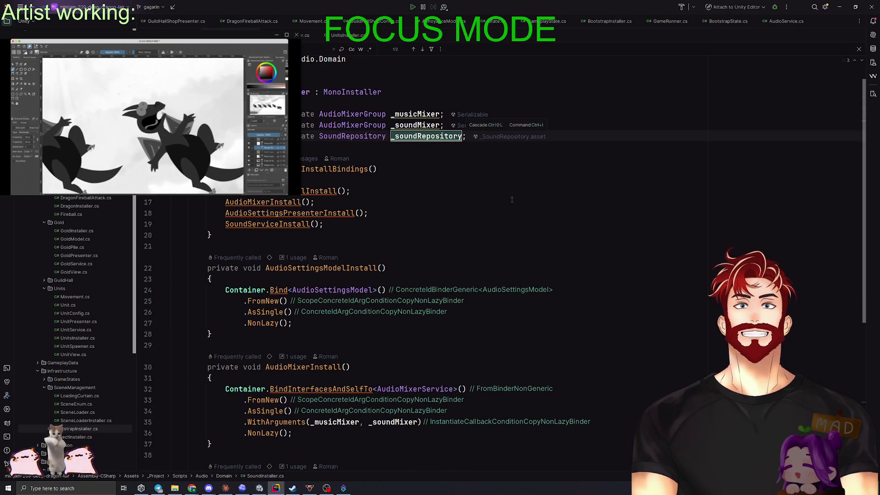
click(423, 50)
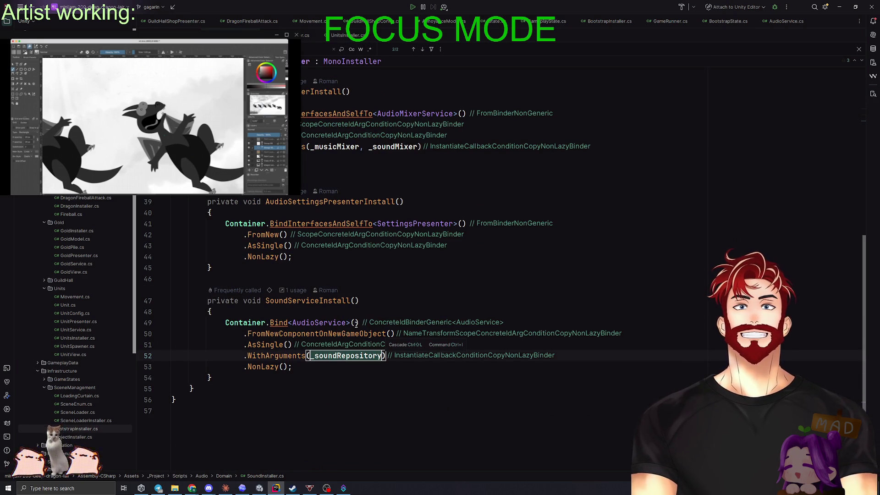
key(Escape)
drag(292, 367, 216, 322)
scroll(200, 466, up, 5)
scroll(200, 466, down, 3)
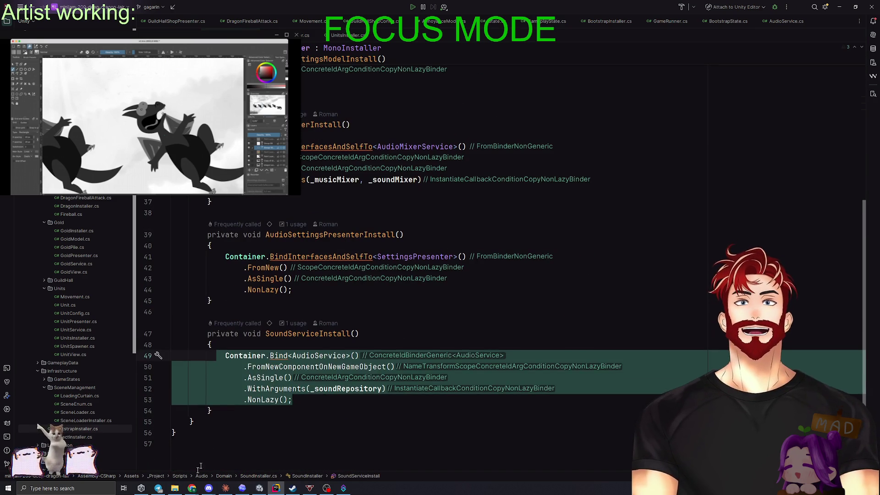
click(174, 488)
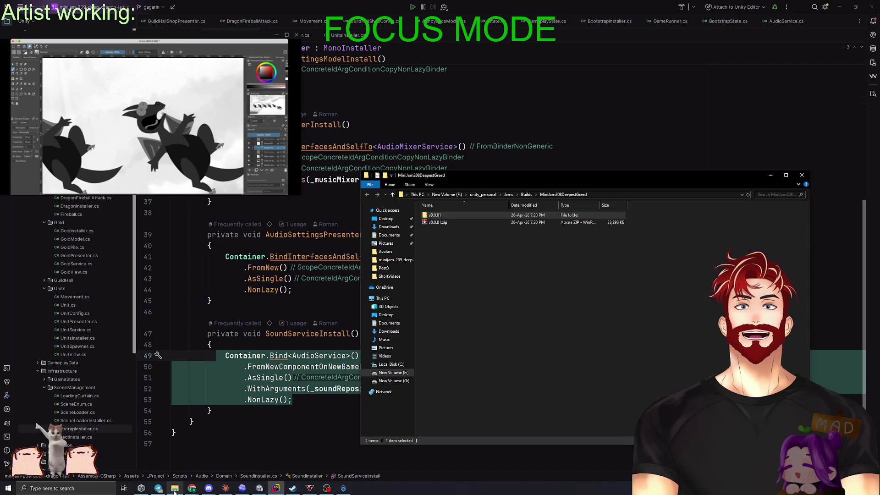
Browse from drive F: into unity_personal\IgnisBearer\Assets
click(499, 307)
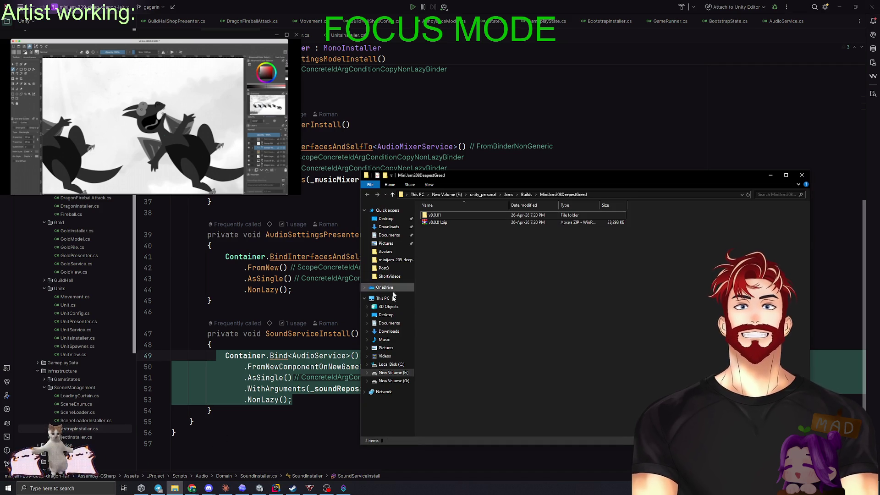
click(395, 372)
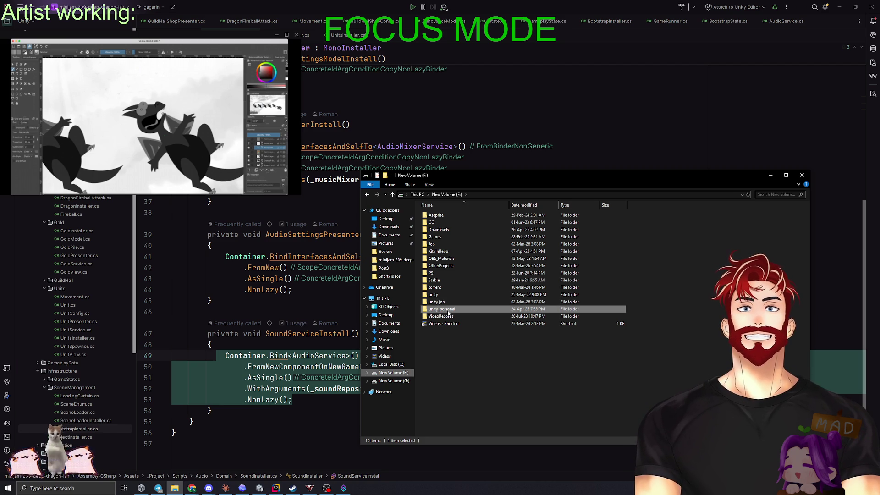
double_click(446, 310)
click(445, 289)
double_click(444, 288)
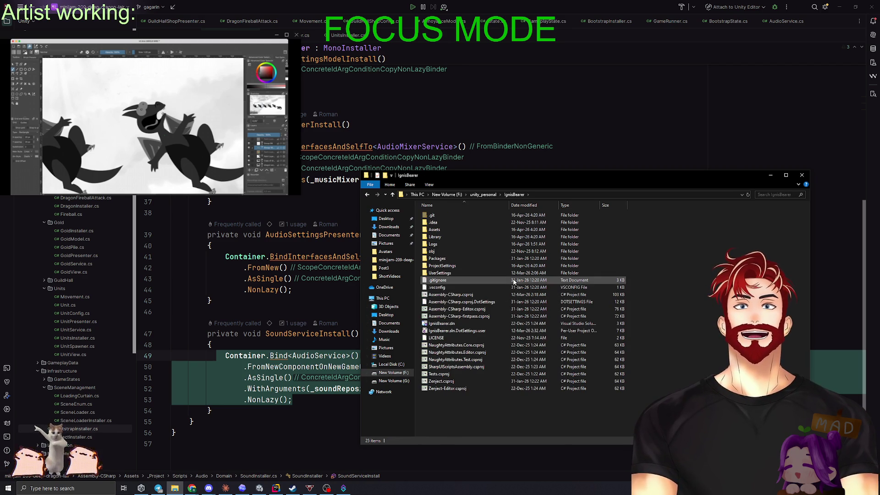
double_click(442, 230)
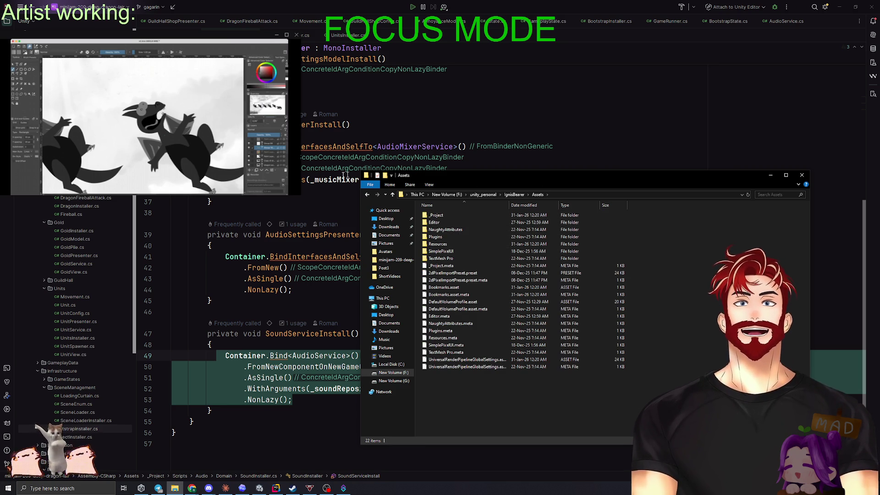
Continue into _Project\Scripts\Audio\Domain and open SoundInstaller.cs in a text editor
key(alt+Tab)
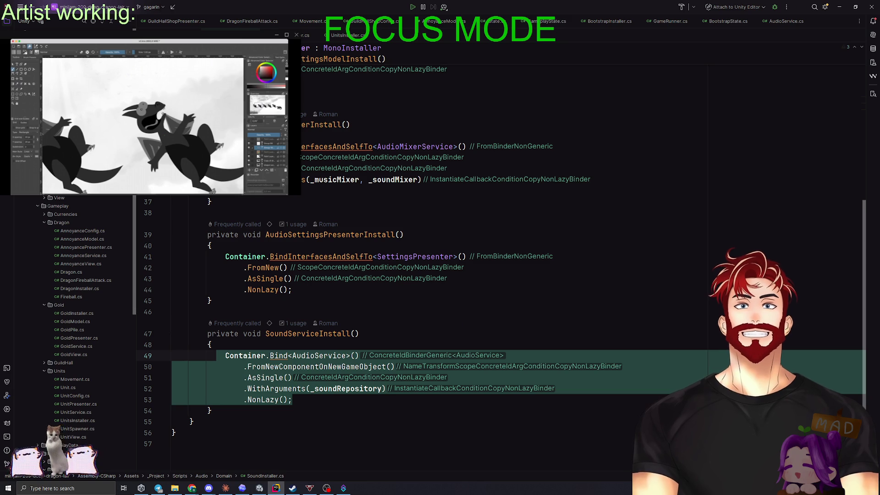
key(alt+Tab)
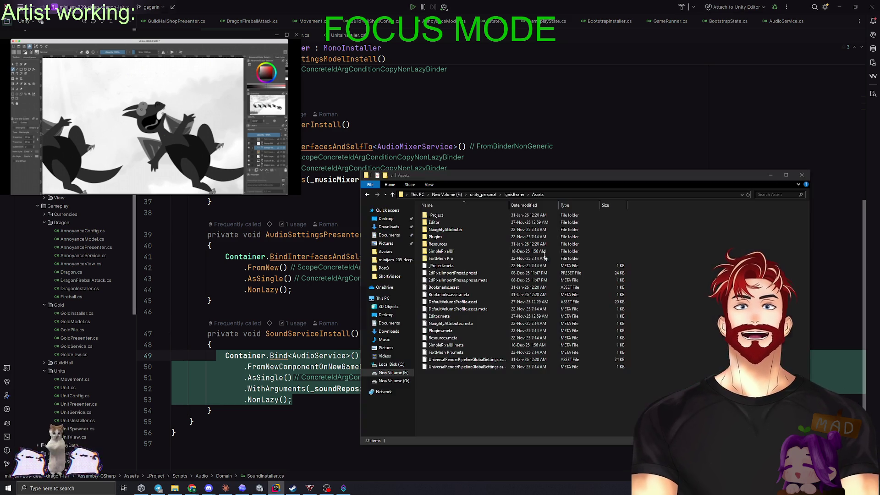
double_click(434, 218)
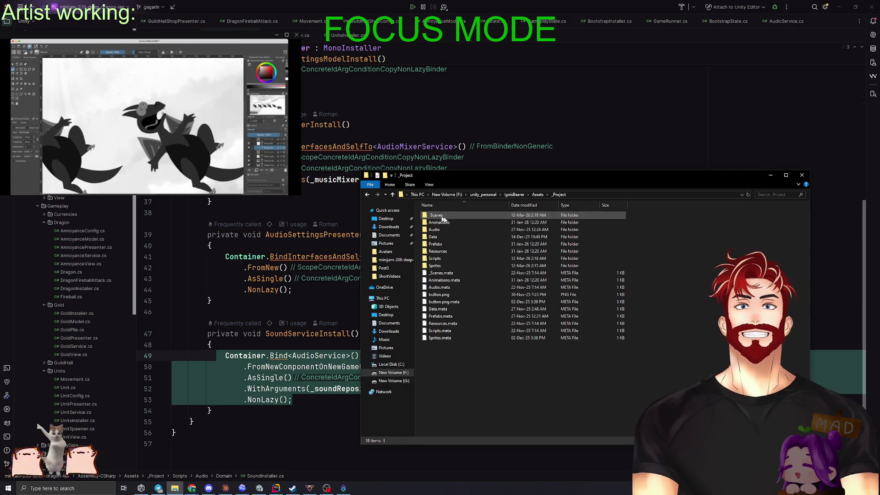
double_click(439, 259)
double_click(435, 222)
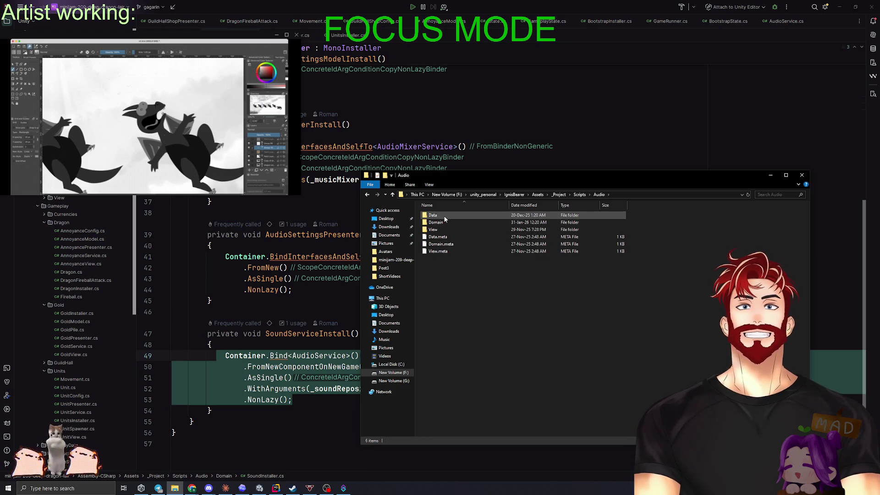
double_click(435, 215)
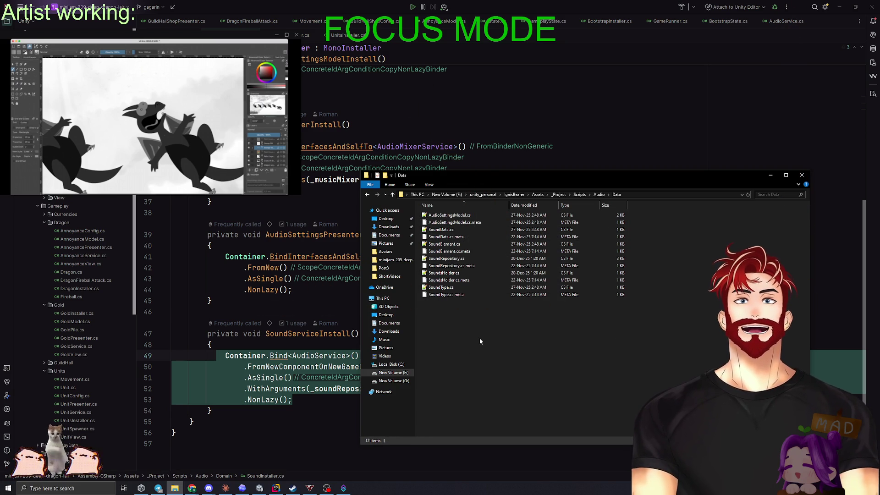
key(alt+Left)
double_click(438, 222)
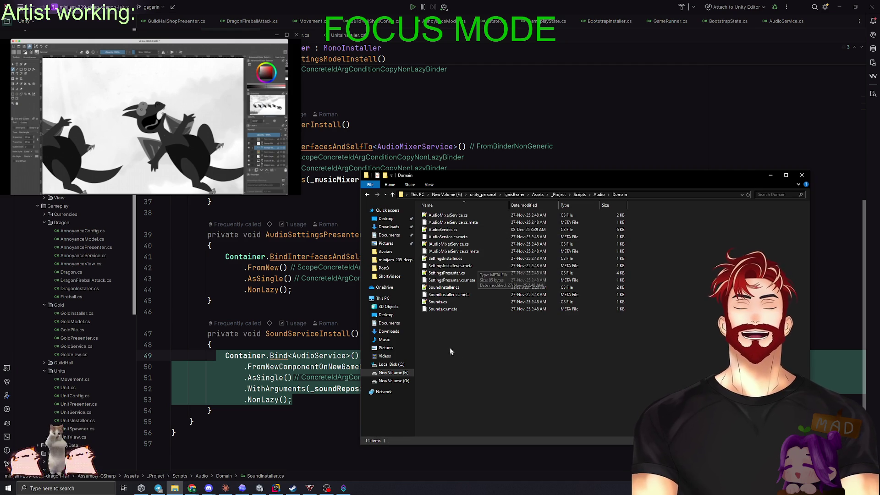
double_click(481, 287)
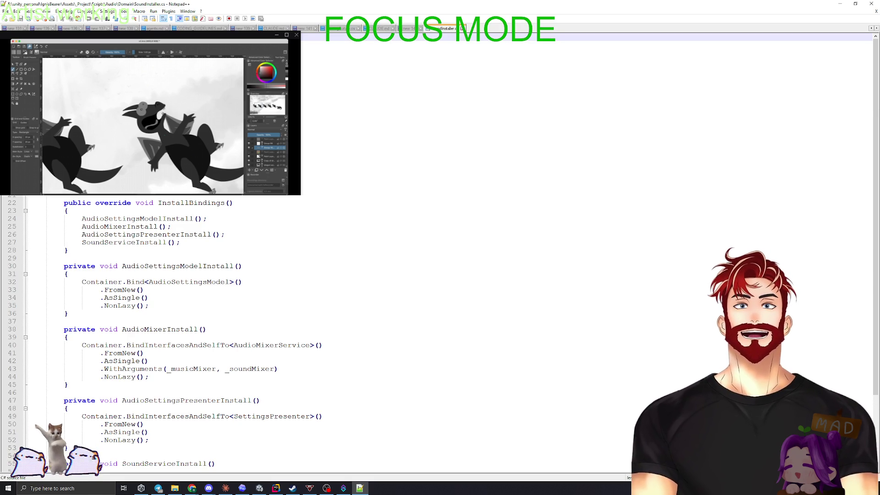
Select SoundServiceInstall and the other install methods up to the InstallBindings calls, then deselect
scroll(321, 320, down, 4)
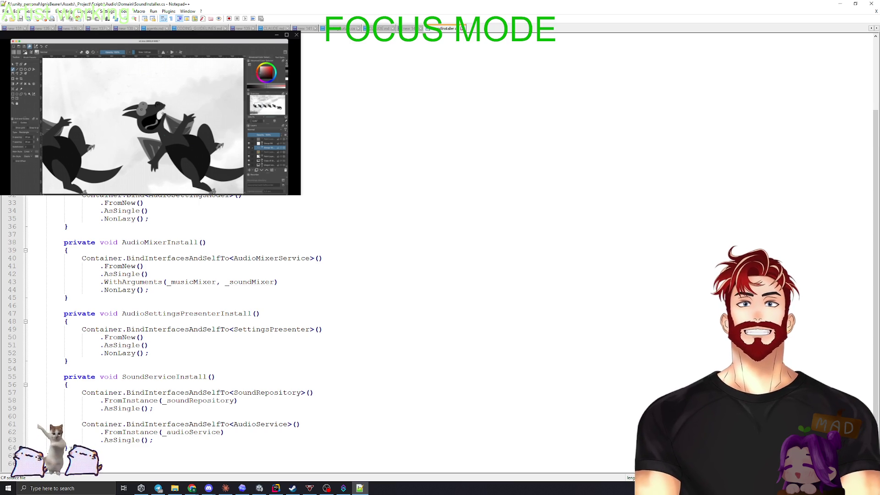
key(shift+Up)
key(shift+Up)
key(shift+Up)
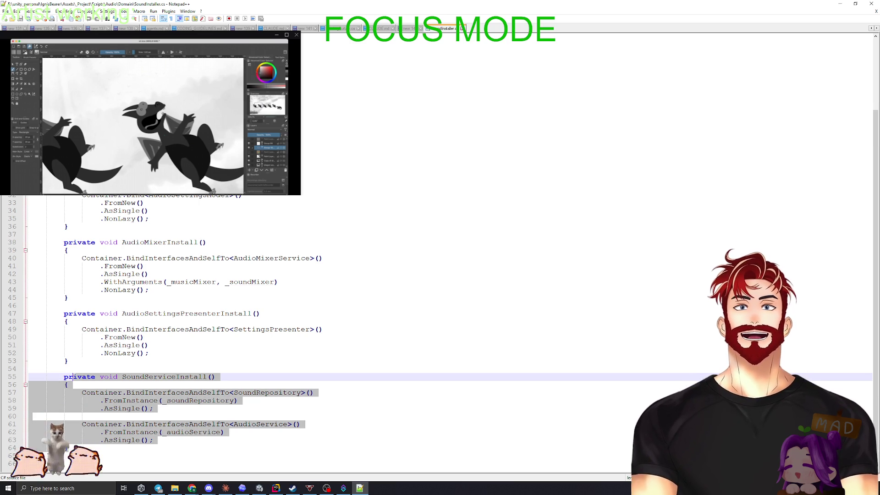
scroll(73, 378, up, 3)
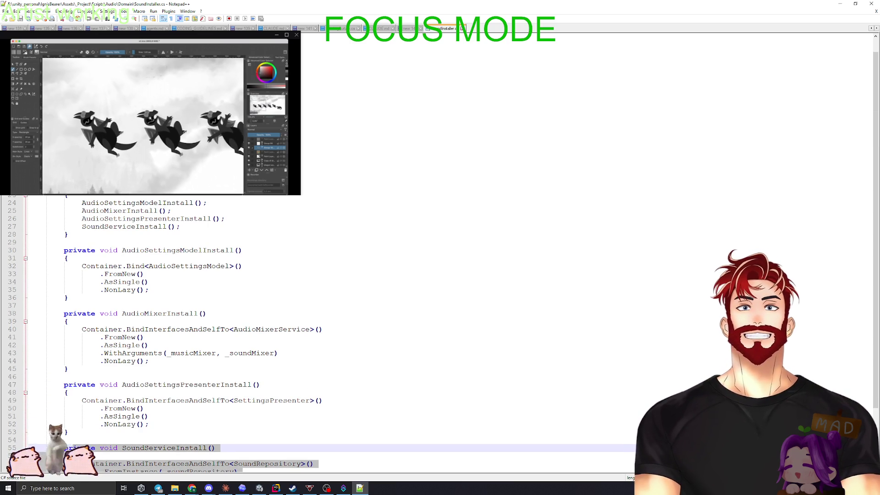
mouse_move(190, 92)
mouse_down()
mouse_move(189, 226)
mouse_move(137, 421)
mouse_move(69, 447)
mouse_up()
scroll(190, 227, down, 3)
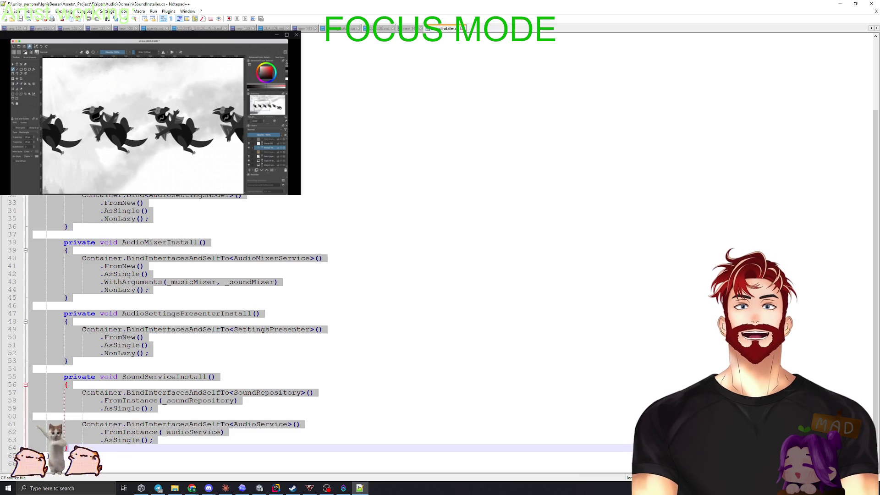
click(243, 196)
mouse_move(243, 197)
mouse_down()
mouse_move(151, 214)
mouse_move(74, 371)
mouse_move(68, 447)
mouse_up()
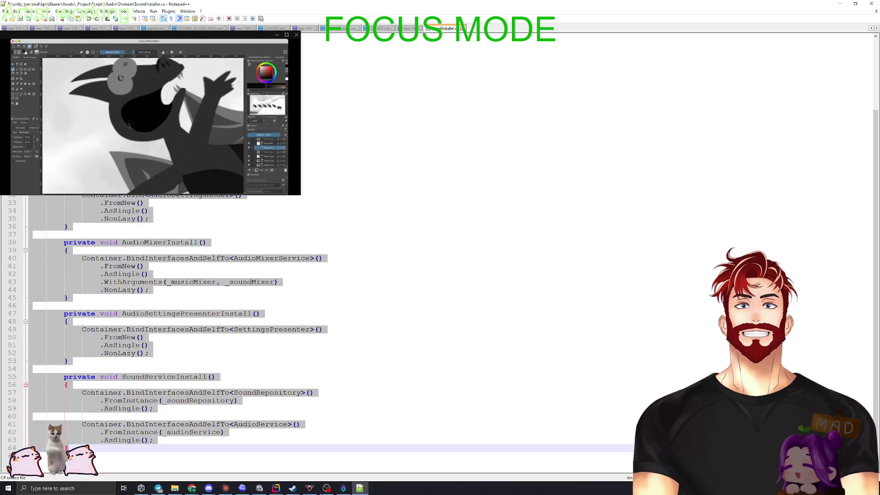
key(alt+Tab)
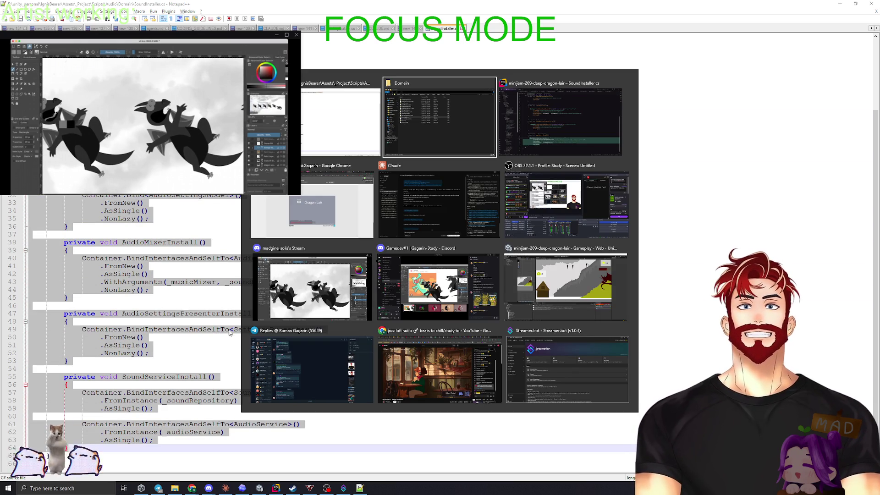
key(alt+Tab)
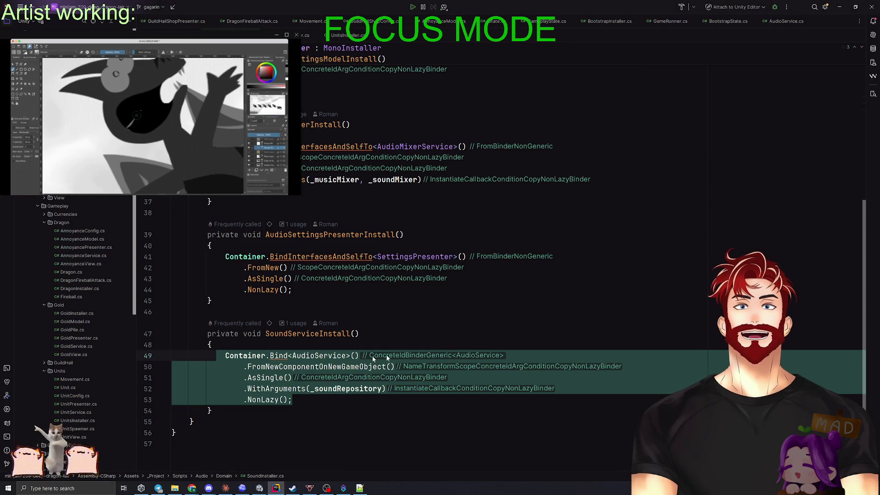
key(ctrl+w)
key(ctrl+w)
key(ctrl+w)
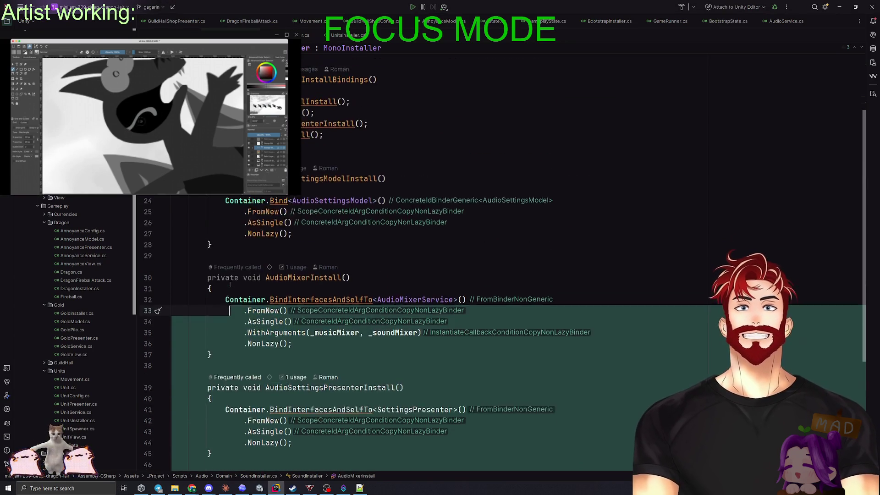
key(Escape)
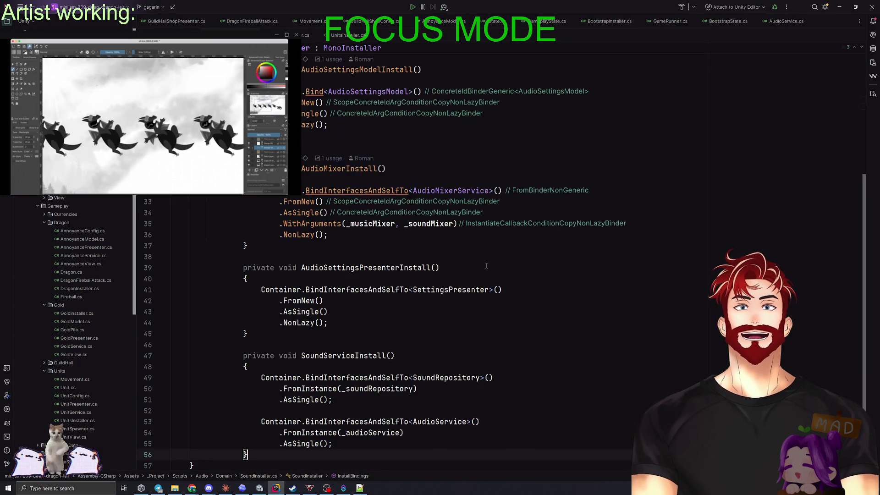
scroll(472, 287, up, 6)
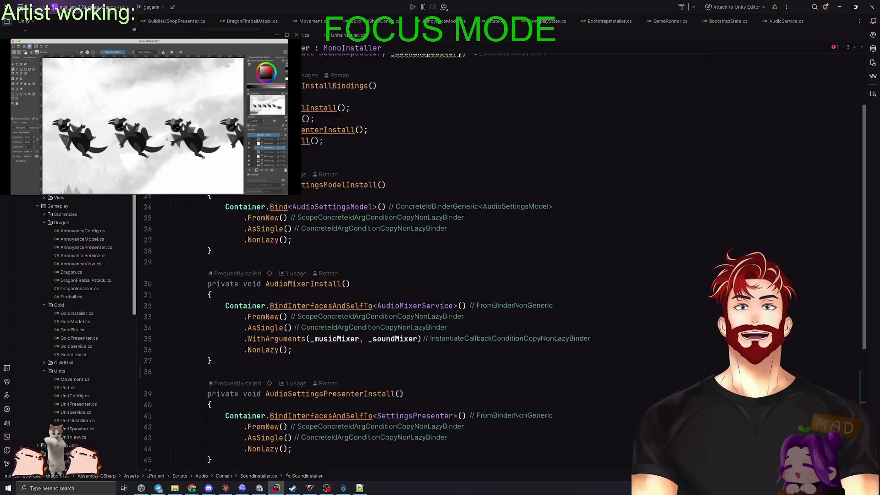
scroll(457, 307, up, 2)
scroll(457, 307, down, 10)
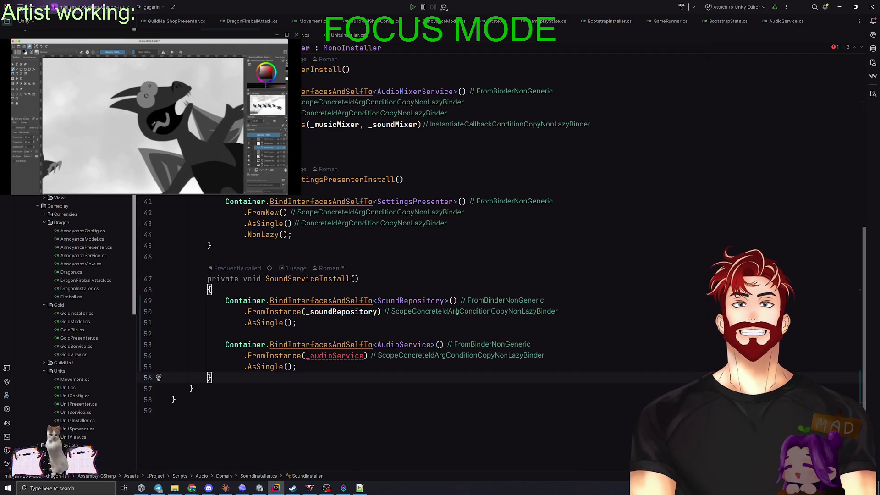
click(386, 347)
scroll(441, 337, up, 8)
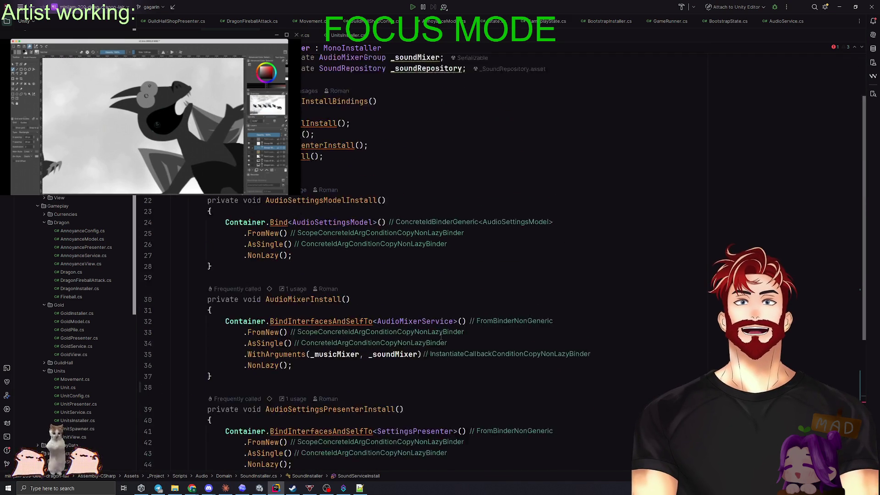
key(alt+Tab)
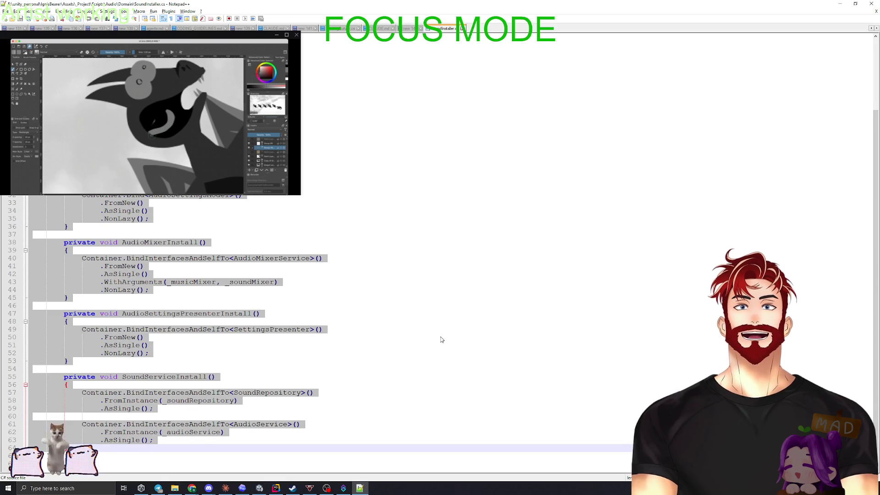
click(385, 337)
scroll(385, 337, up, 4)
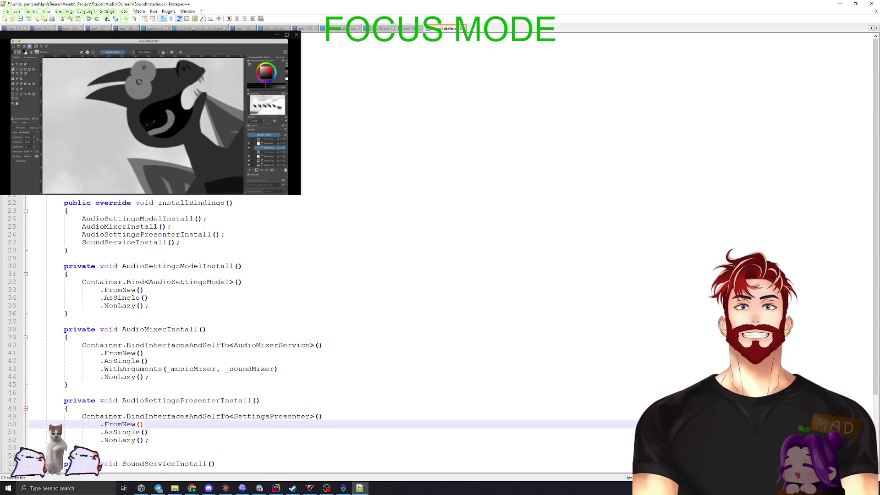
click(458, 115)
click(458, 140)
click(458, 164)
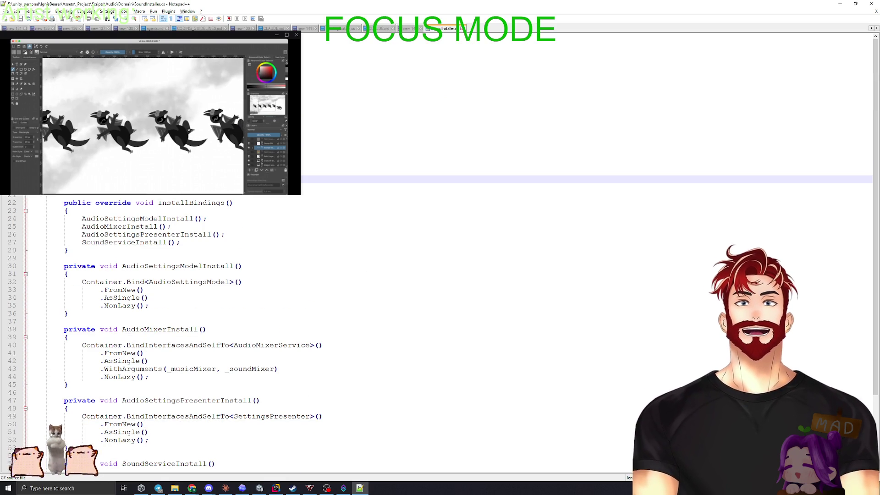
key(alt+Tab)
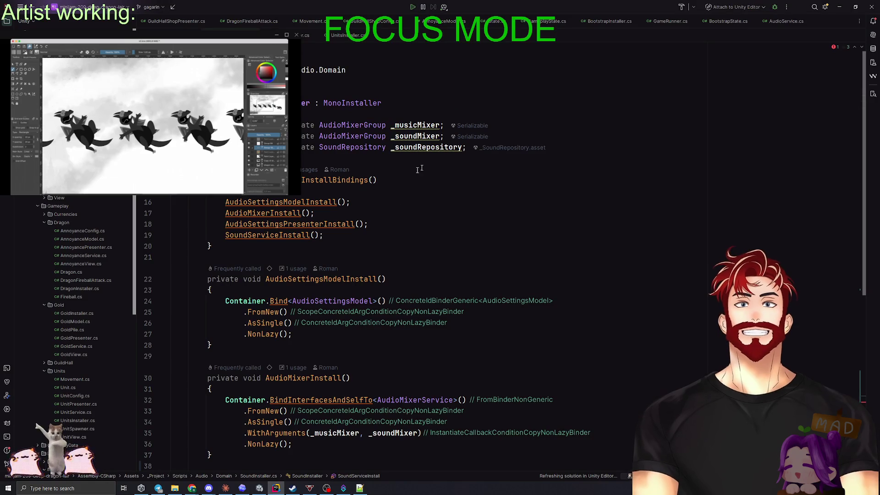
Paste a [SerializeField] AudioService _audioService field after _soundRepository, reformat, and open AudioService.cs
click(642, 146)
key(ctrl+v)
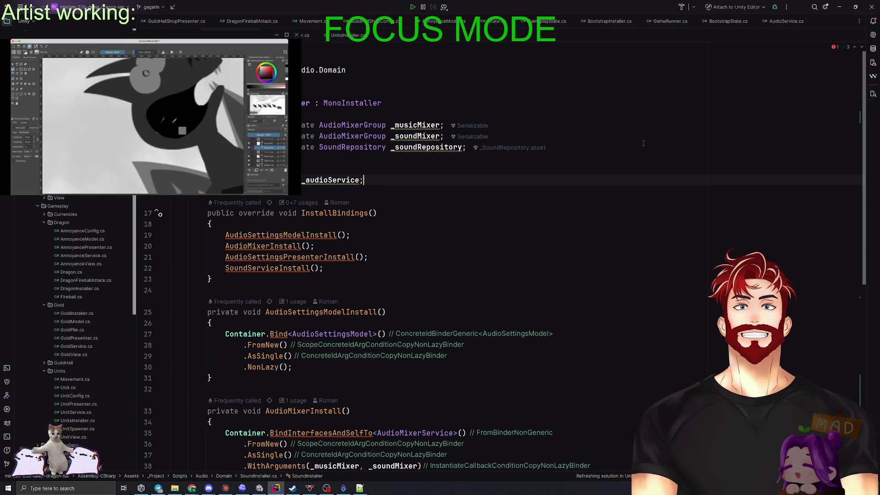
key(ctrl+alt+l)
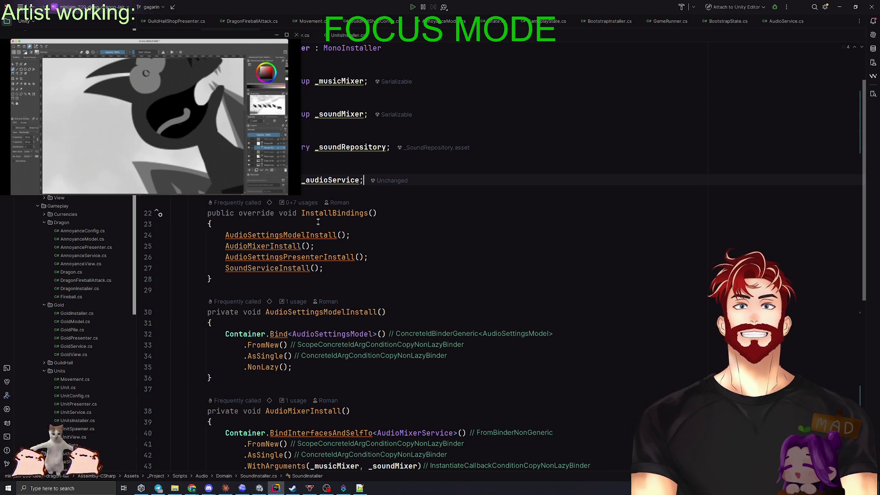
scroll(318, 222, down, 10)
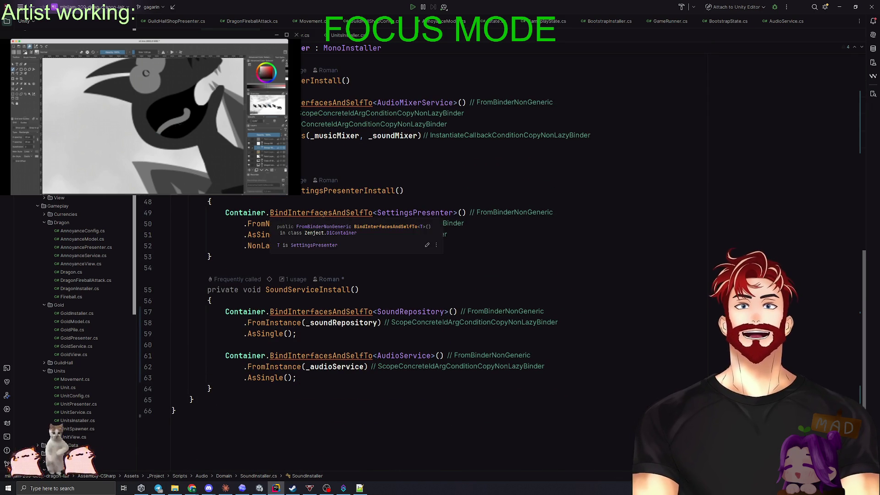
scroll(323, 214, up, 10)
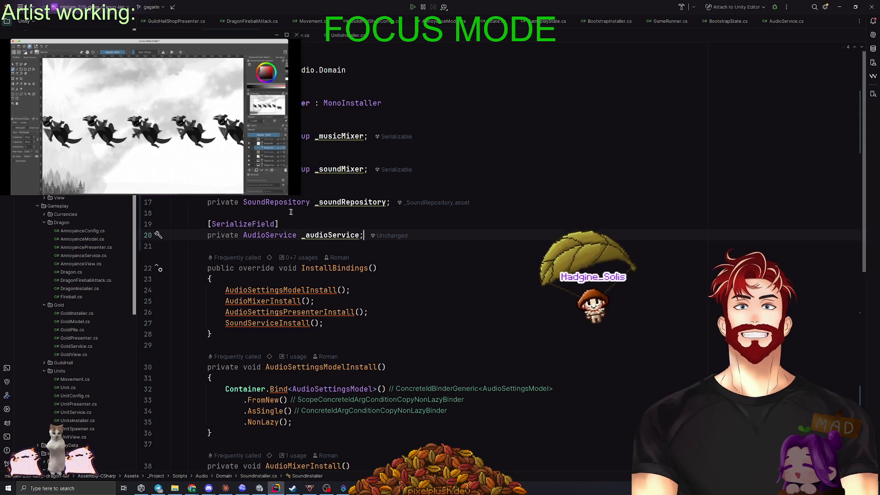
click(278, 224)
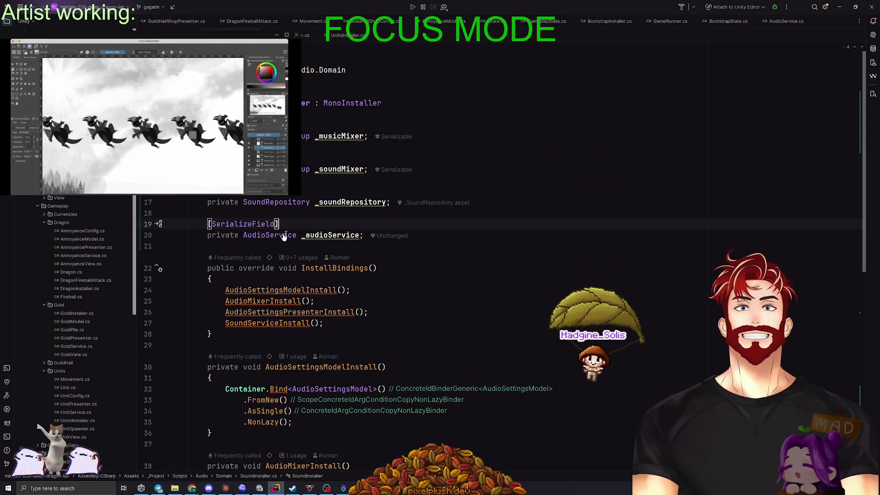
ctrl+click(284, 236)
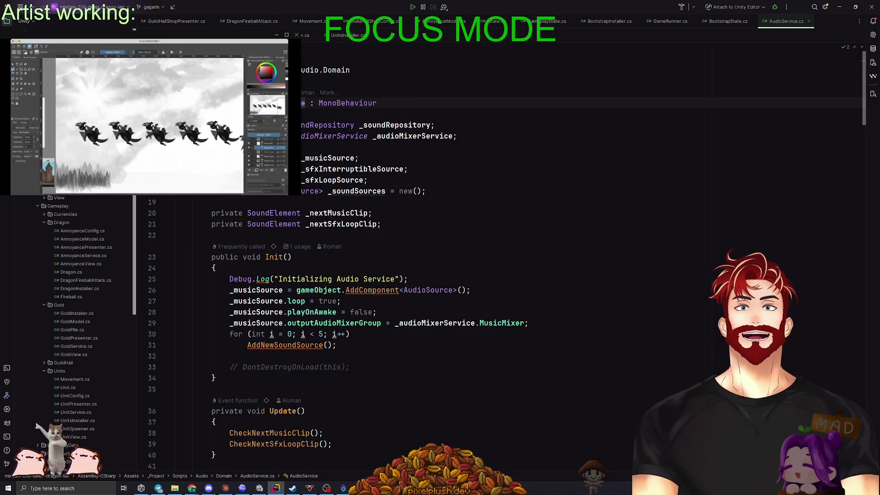
Find where AudioService's Init is called, landing on the call in BootstrapState.cs
scroll(435, 214, down, 1)
scroll(442, 213, up, 1)
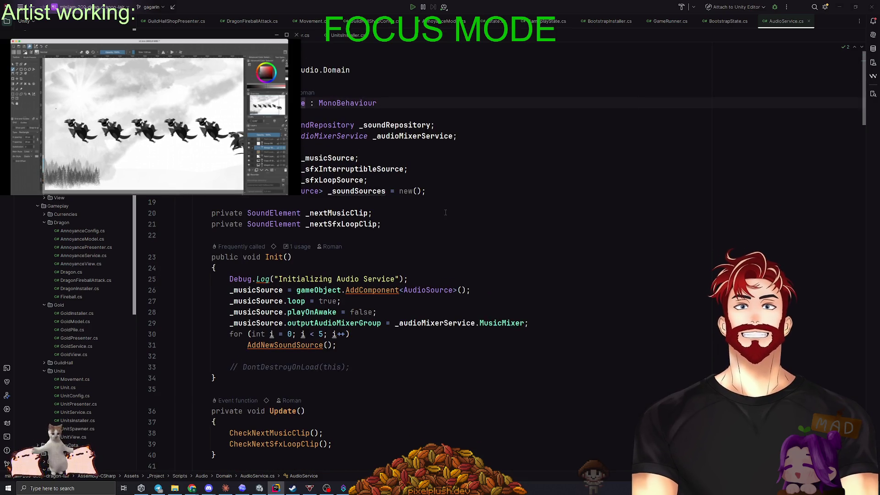
key(alt+Tab)
key(alt+Tab)
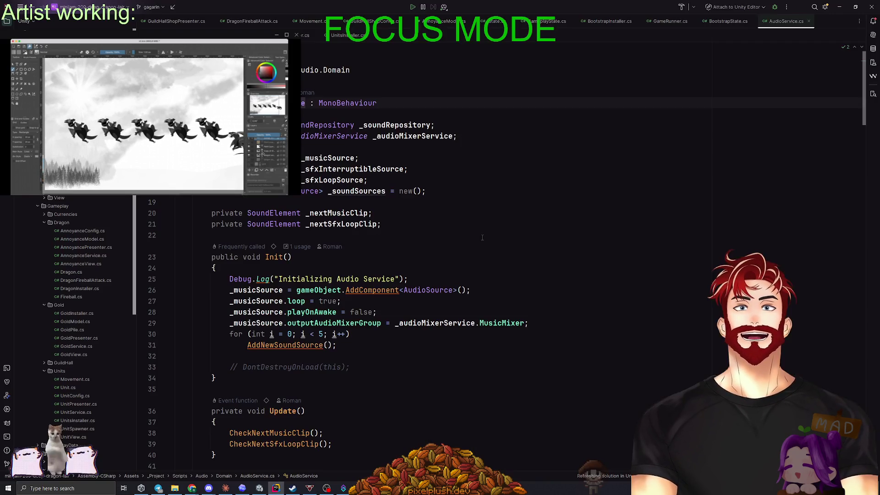
scroll(452, 263, down, 2)
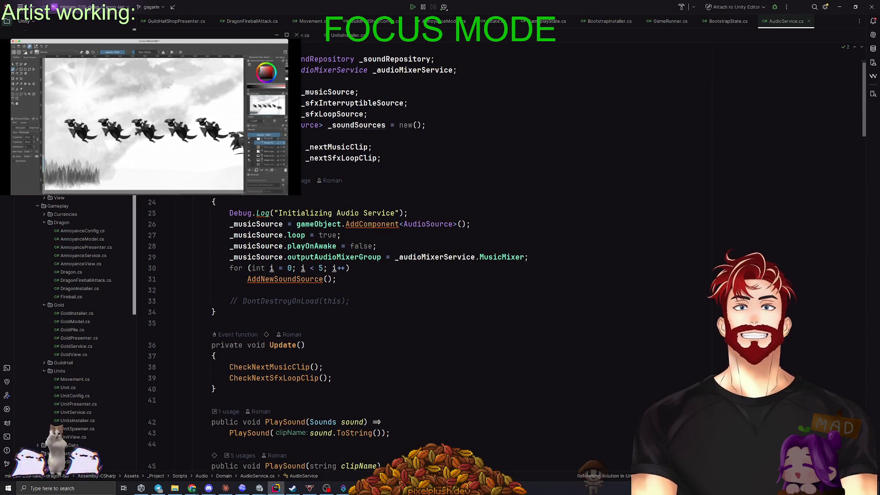
key(ctrl+b)
key(Return)
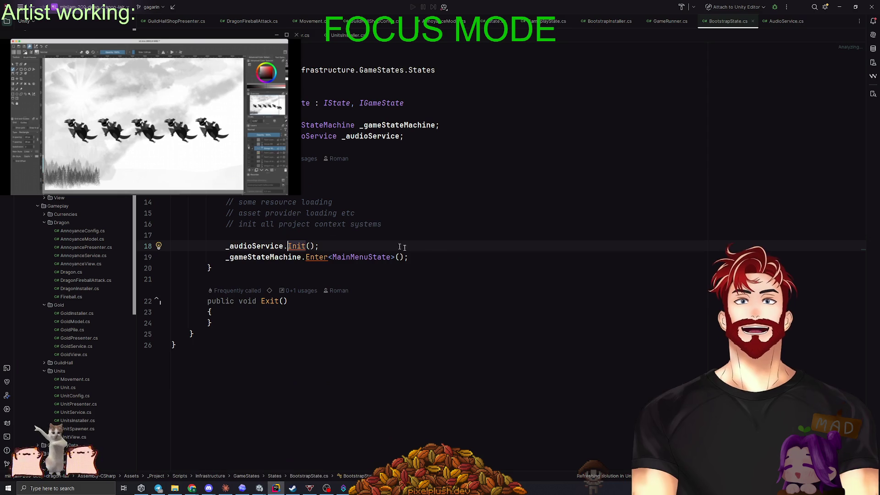
Compare the BootstrapState.cs call with AudioService's Init method, then bring the Domain folder window forward
key(ctrl+b)
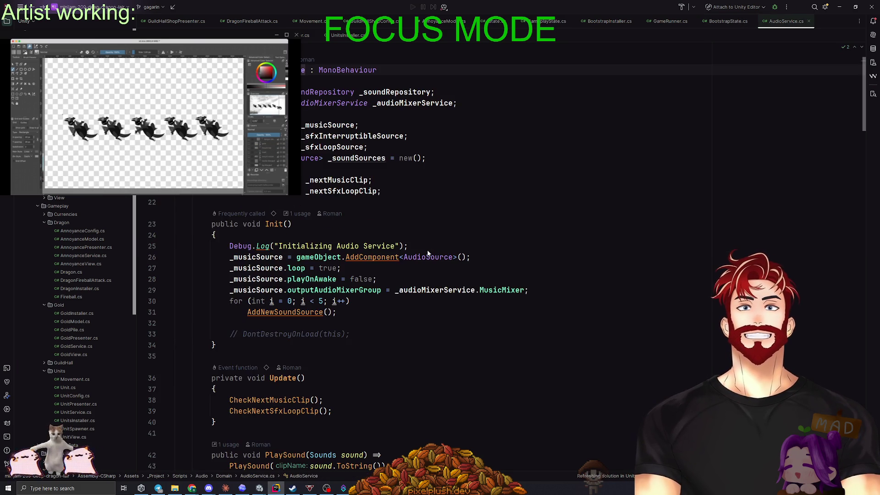
key(ctrl+alt+Left)
key(ctrl+b)
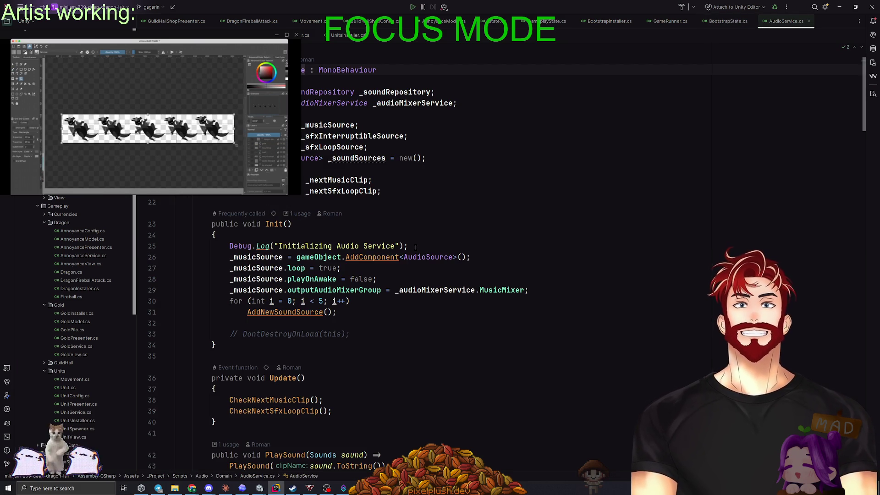
scroll(415, 247, down, 3)
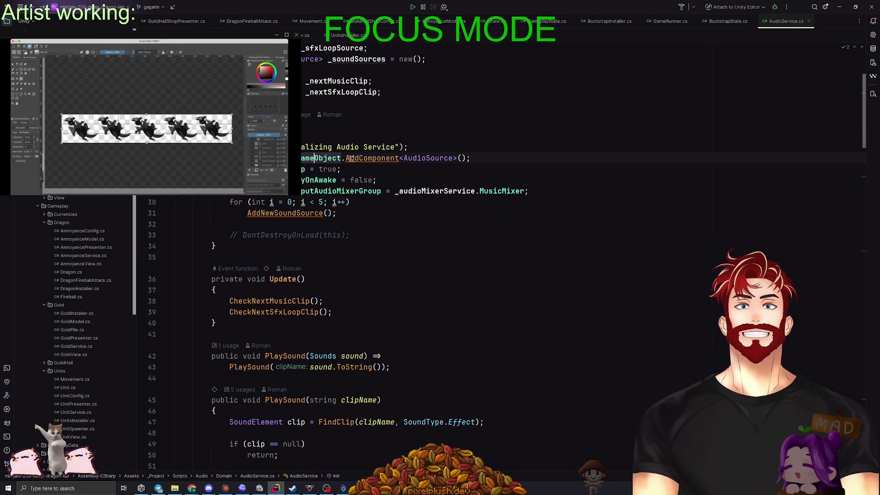
scroll(485, 272, up, 3)
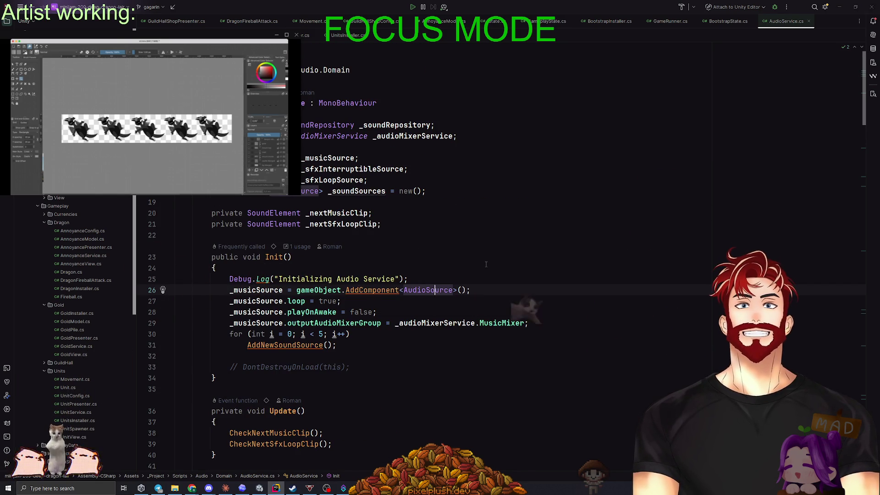
key(alt+Tab)
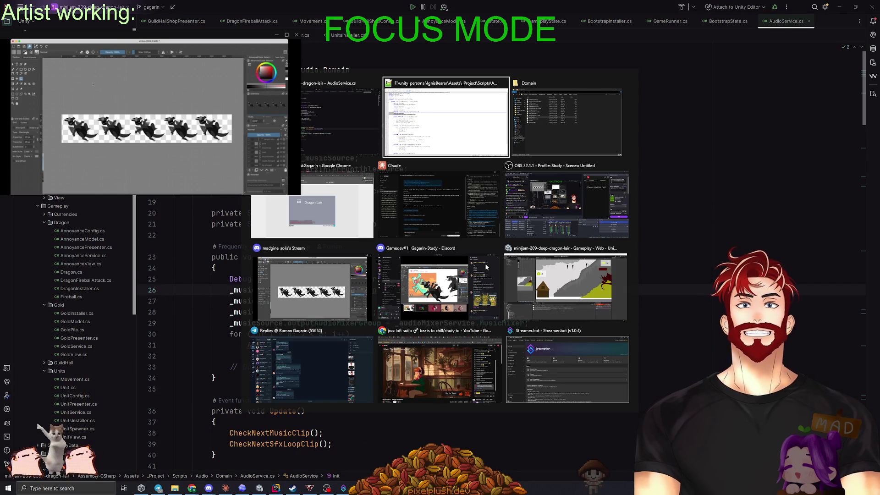
key(alt+Tab)
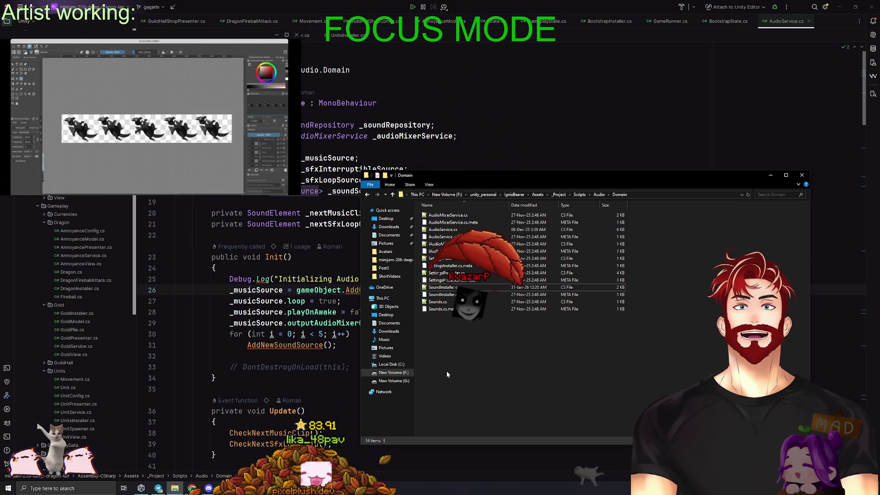
Select AudioService.cs in the Audio Domain folder and open it in Notepad++
click(453, 230)
double_click(454, 230)
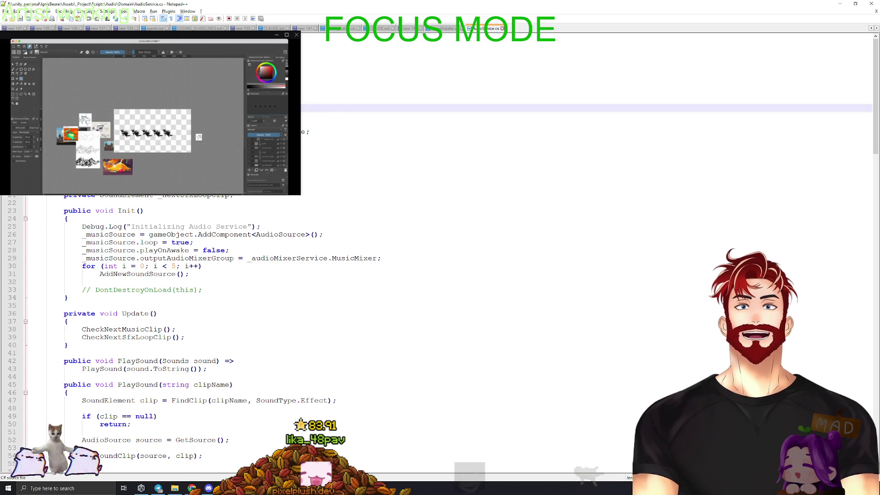
Extend the Notepad++ selection down to the end of AudioService.cs
scroll(440, 320, down, 20)
scroll(1, 399, down, 20)
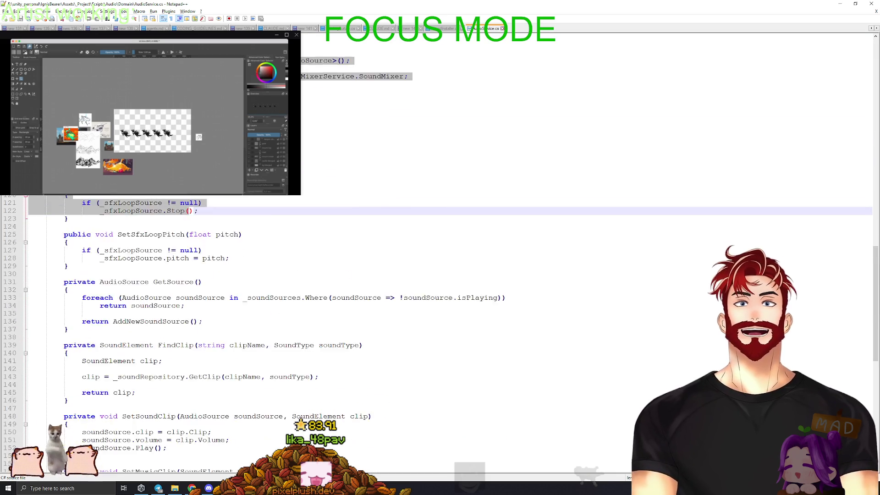
drag(1, 400, 3, 455)
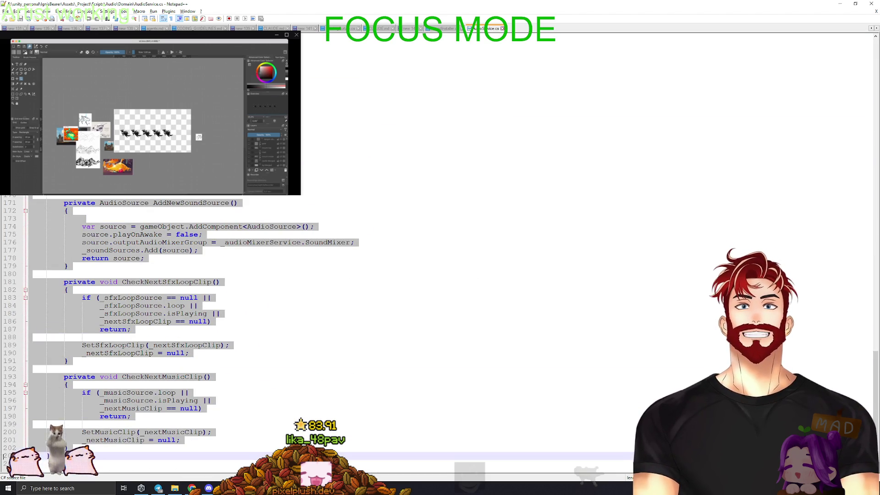
In Rider's AudioService.cs, scroll to the StopSfxLoop, SetSfxLoopPitch and GetSource methods and select them
key(alt+Tab)
key(alt+Tab)
scroll(280, 361, down, 10)
scroll(279, 362, down, 20)
mouse_move(215, 398)
mouse_down()
mouse_move(213, 234)
mouse_move(237, 245)
mouse_up()
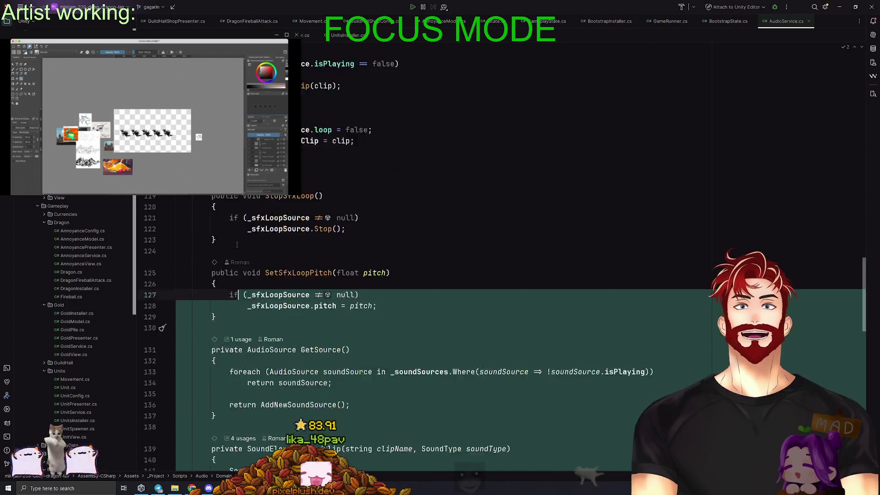
Select AudioService.cs up to the class declaration, then scroll back up to Init's sound source setup
scroll(237, 245, up, 20)
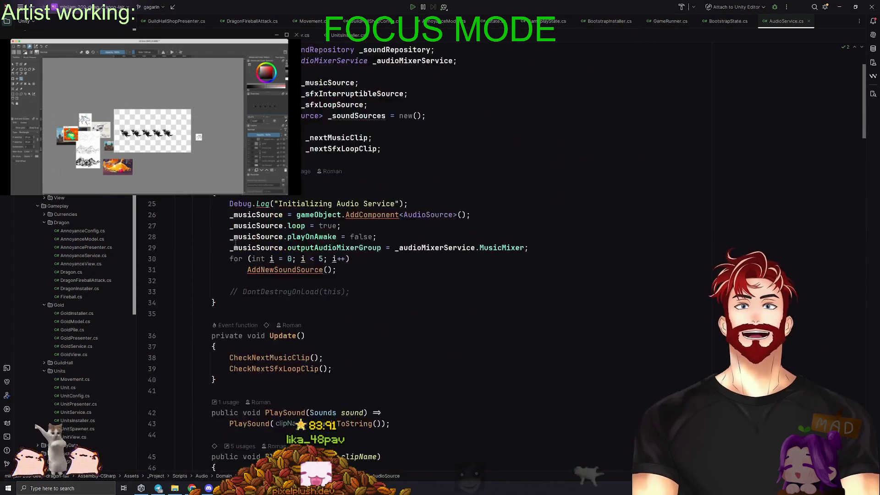
shift+click(234, 243)
drag(235, 243, 215, 97)
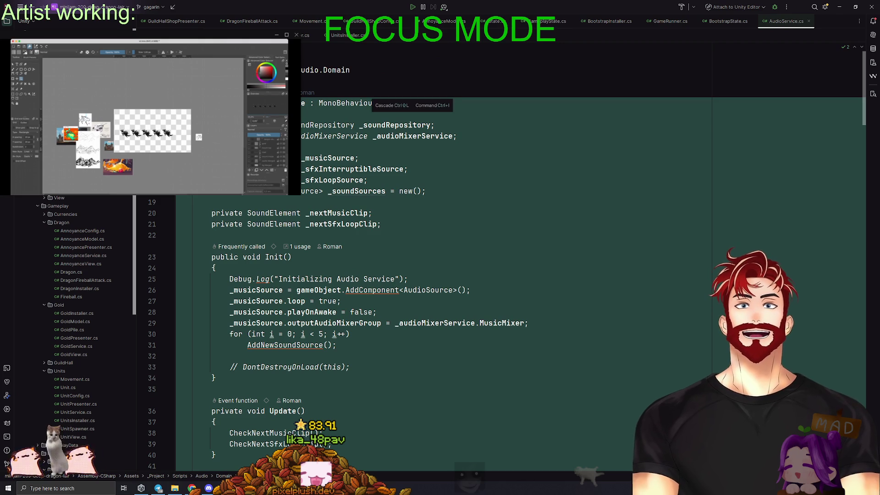
key(ctrl+shift+m)
scroll(475, 337, up, 20)
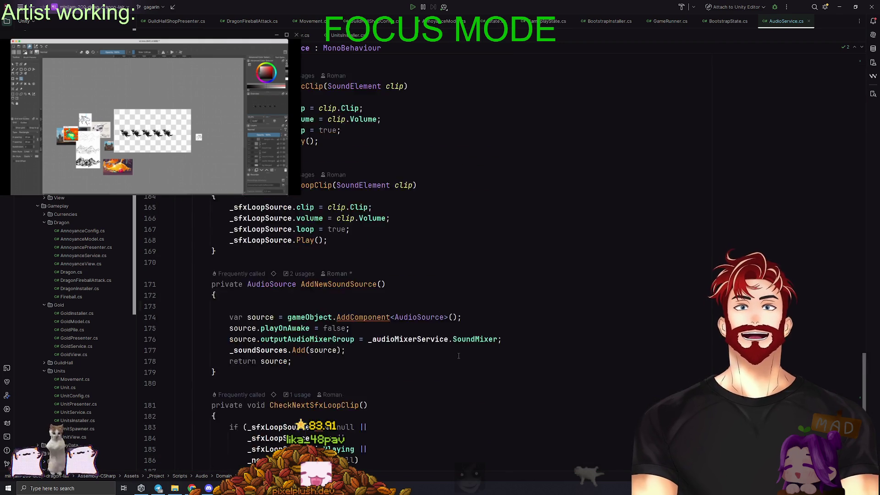
scroll(458, 356, up, 8)
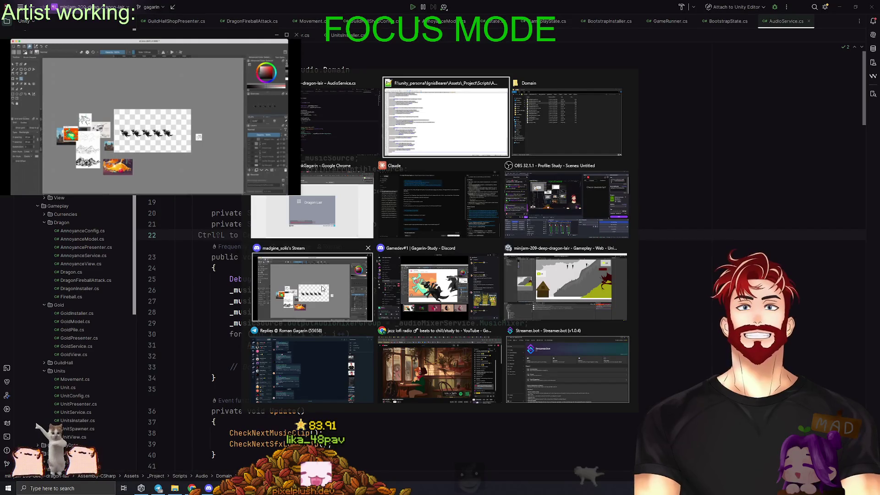
In the minijam editor, close Build Profiles, enlarge the Project/Console panels and clear the project search
click(589, 273)
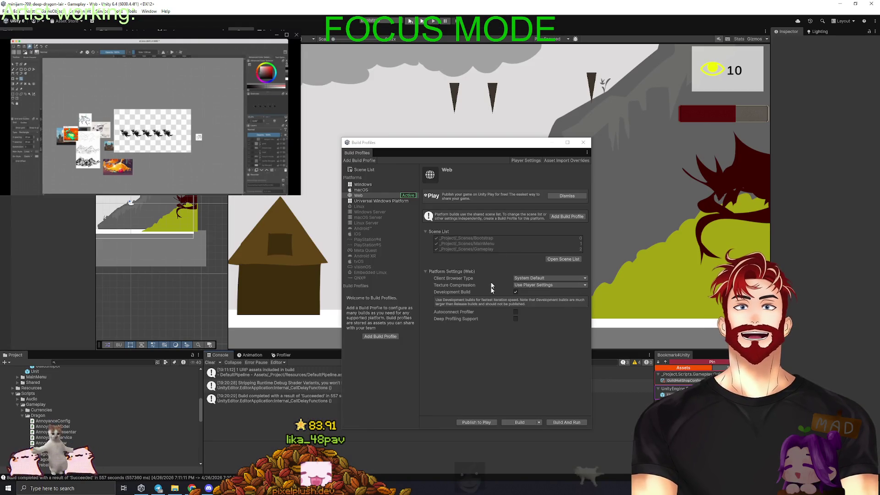
click(584, 142)
drag(46, 353, 69, 308)
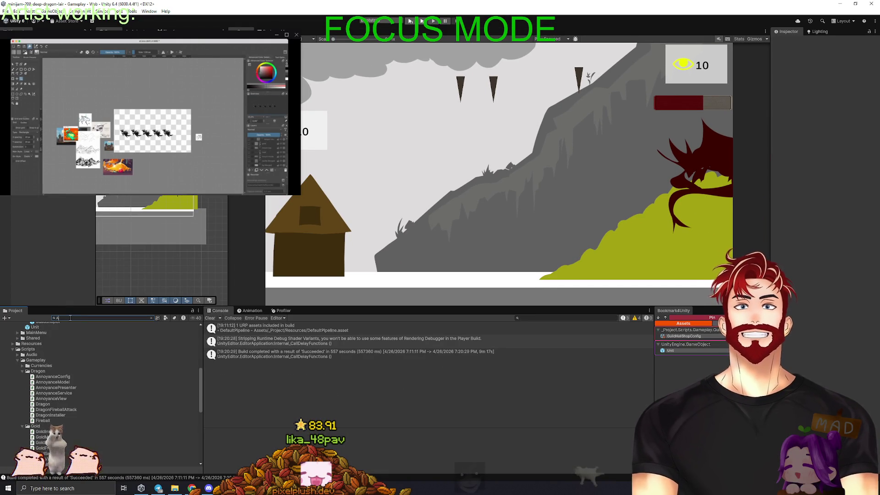
key(BackSpace)
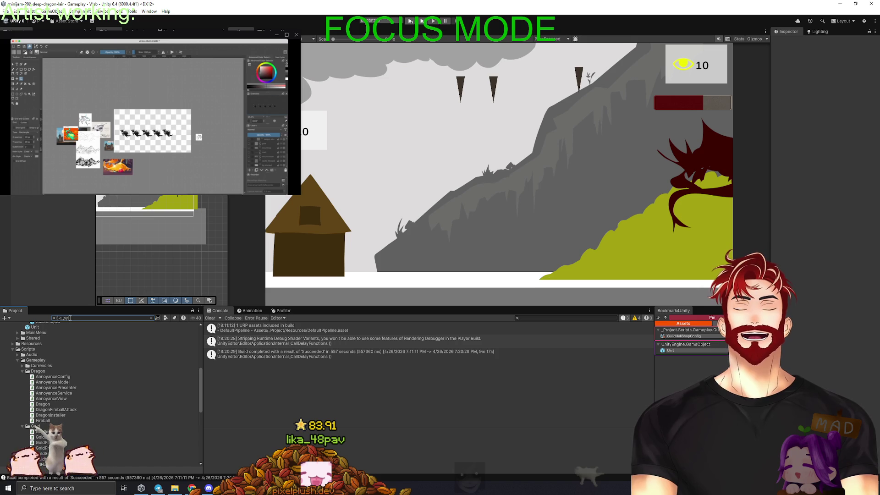
key(ctrl+a)
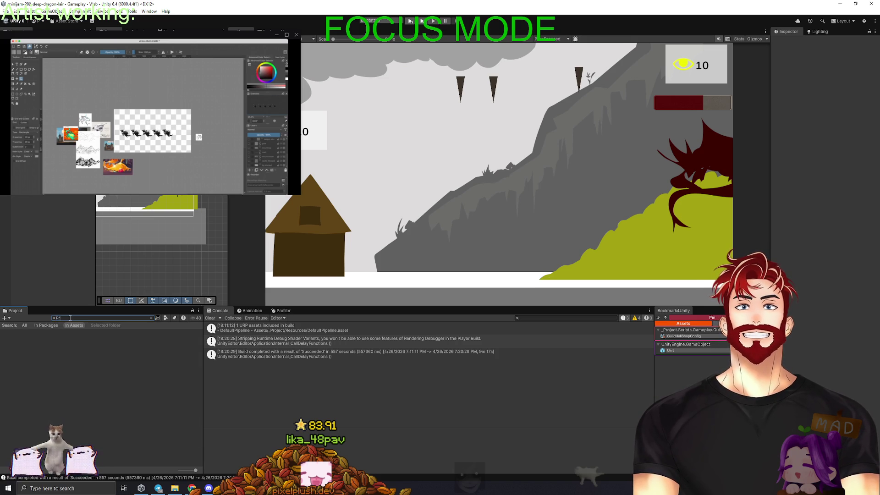
Search for ProjectContext and open the prefab in Prefab Mode
text(ojectC)
click(58, 351)
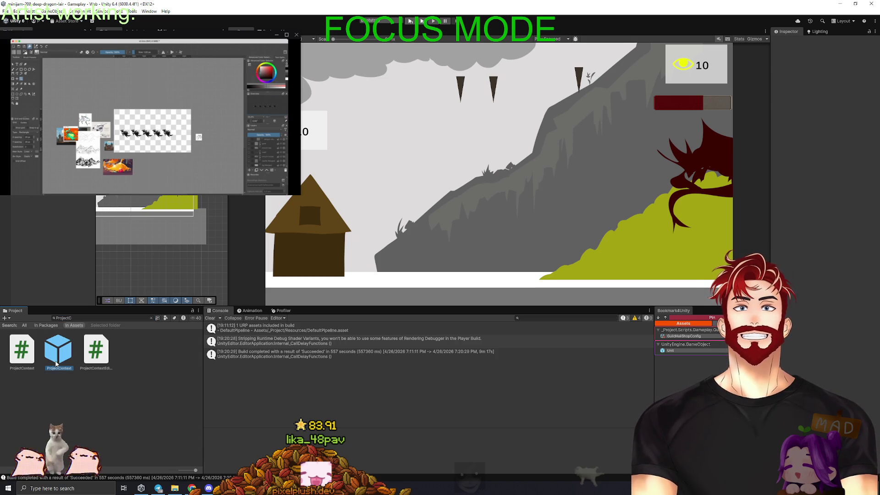
double_click(58, 350)
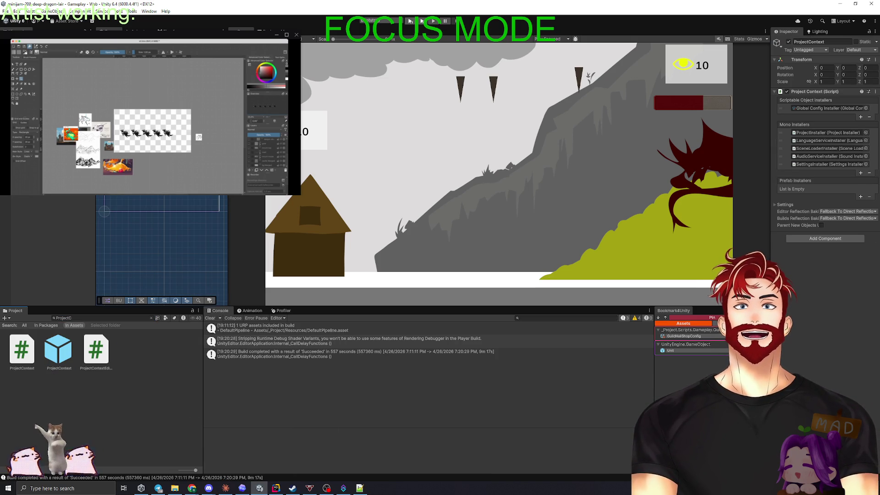
Select AudioServiceInstaller and ping its Master music mixer asset, then bring up Unity Hub
key(Down)
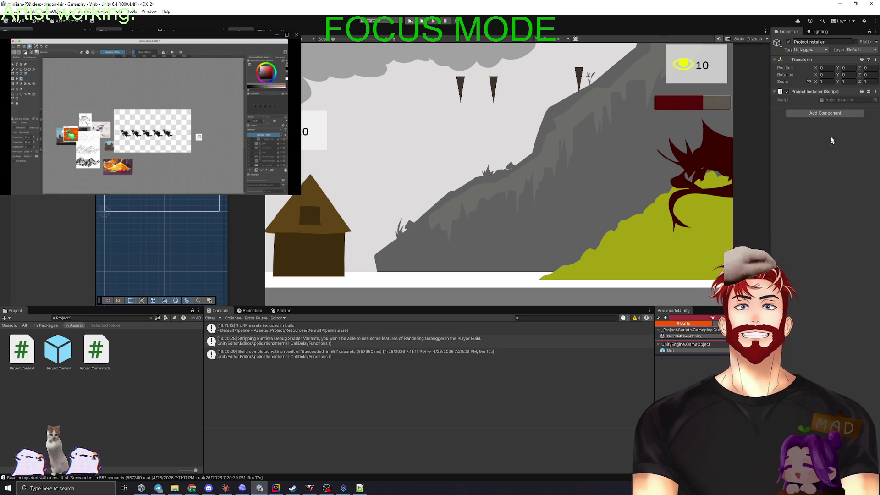
key(Down)
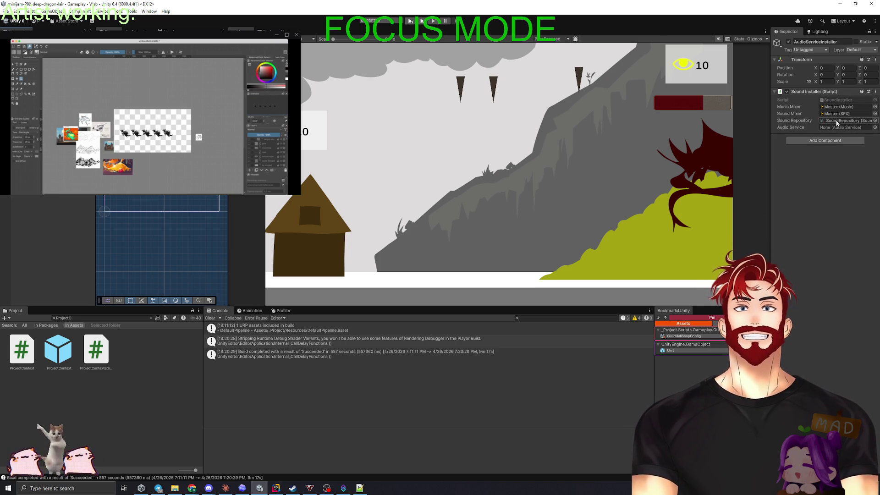
click(836, 108)
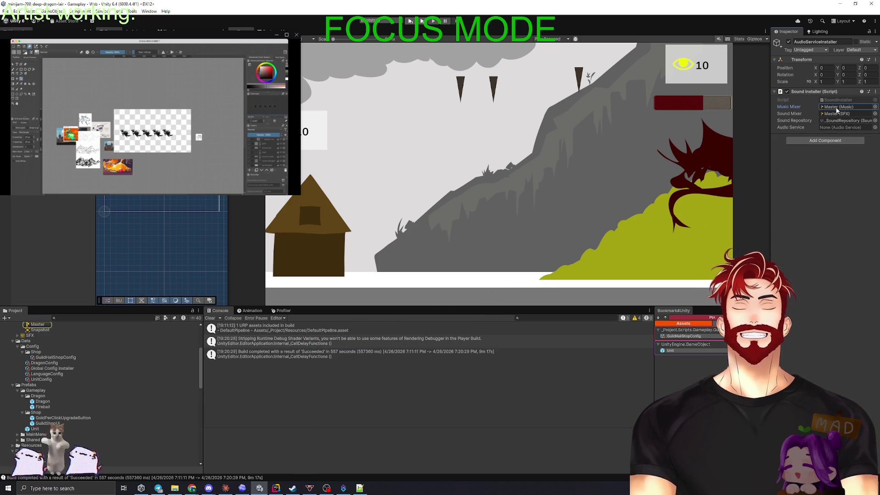
scroll(120, 344, up, 3)
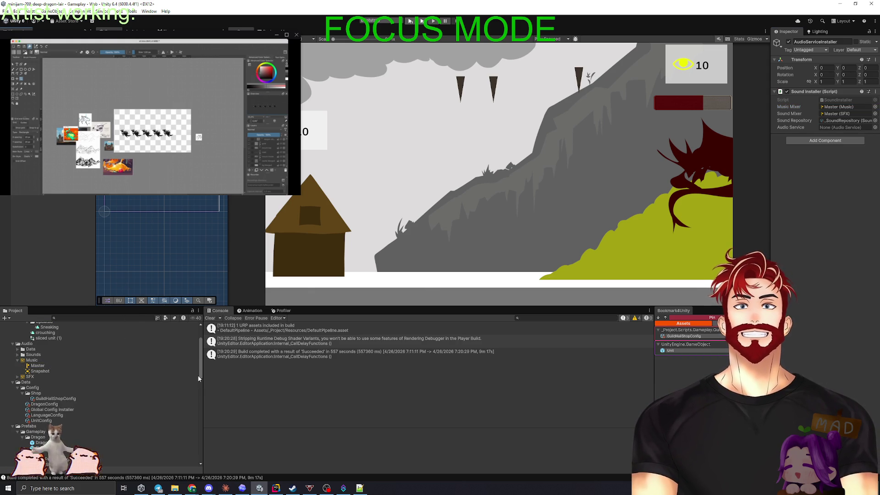
click(259, 488)
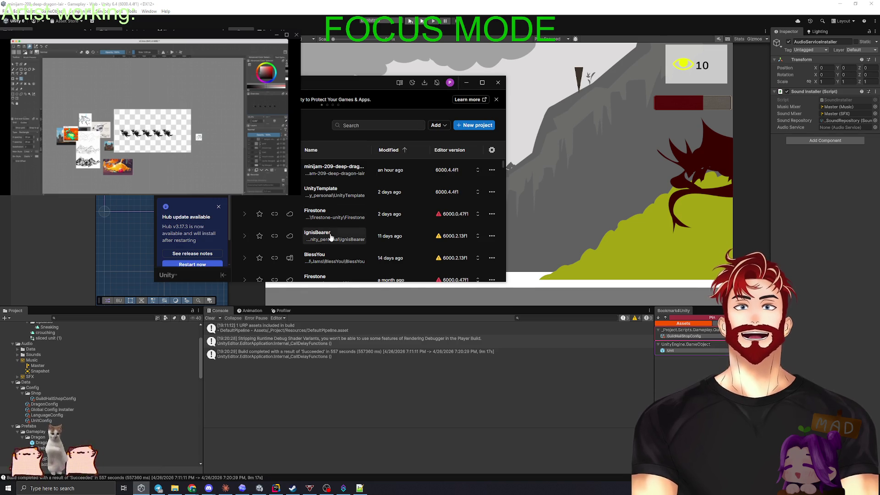
Launch the IgnisBearer project from Unity Hub, then move the Hub window aside and minimize it
click(504, 240)
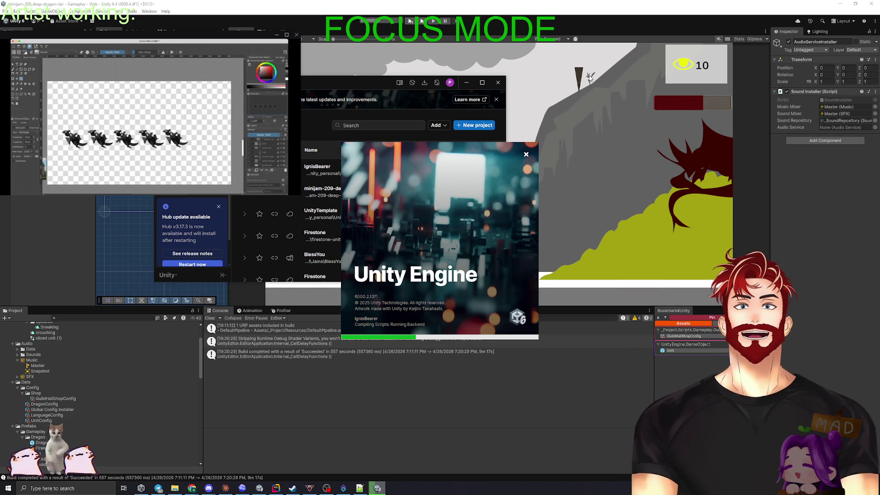
mouse_move(354, 84)
mouse_down()
mouse_move(400, 99)
mouse_move(463, 223)
mouse_move(506, 184)
mouse_move(459, 205)
mouse_up()
click(580, 201)
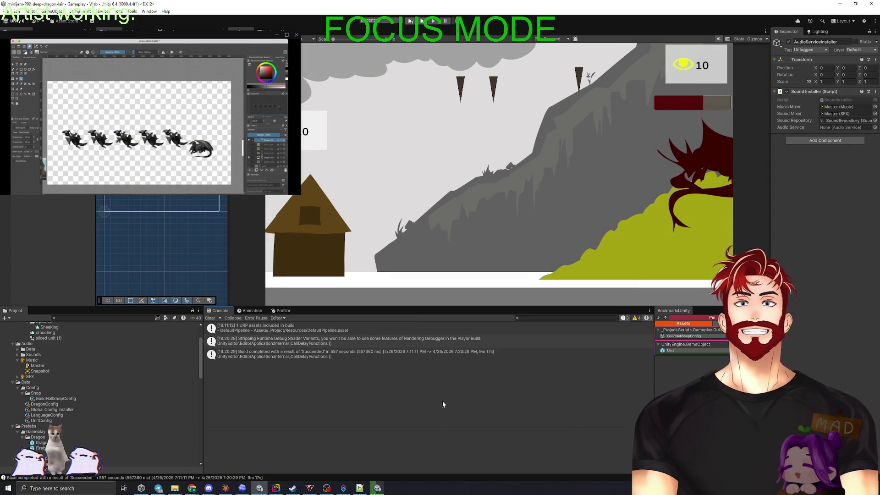
Clear the minijam Console and check the IgnisBearer project's loading progress
click(210, 317)
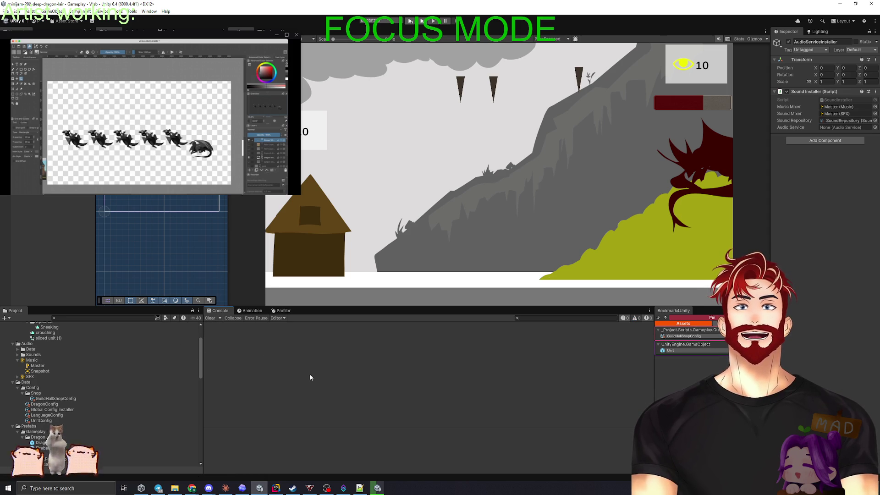
click(377, 488)
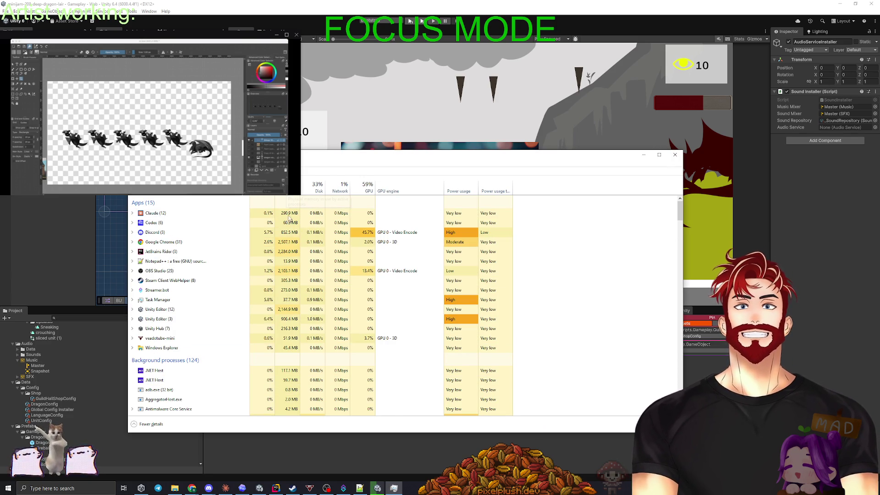
Sort Task Manager's processes by memory usage, then close Task Manager
click(289, 188)
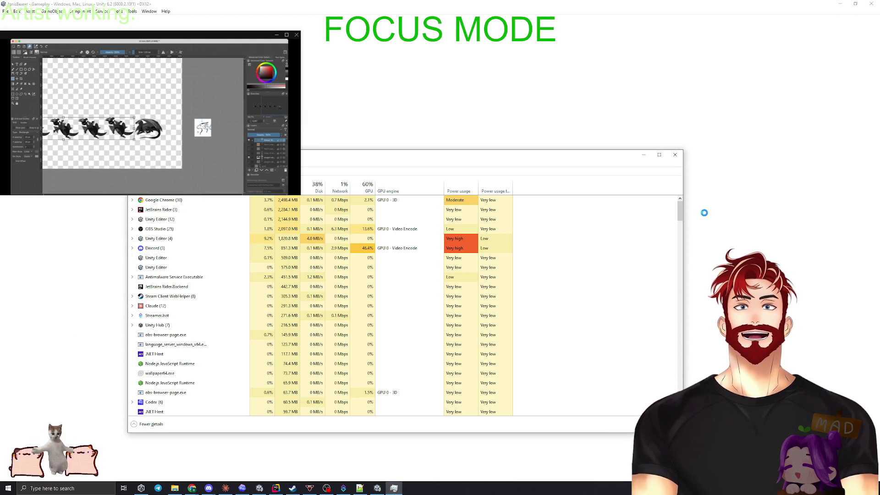
click(678, 158)
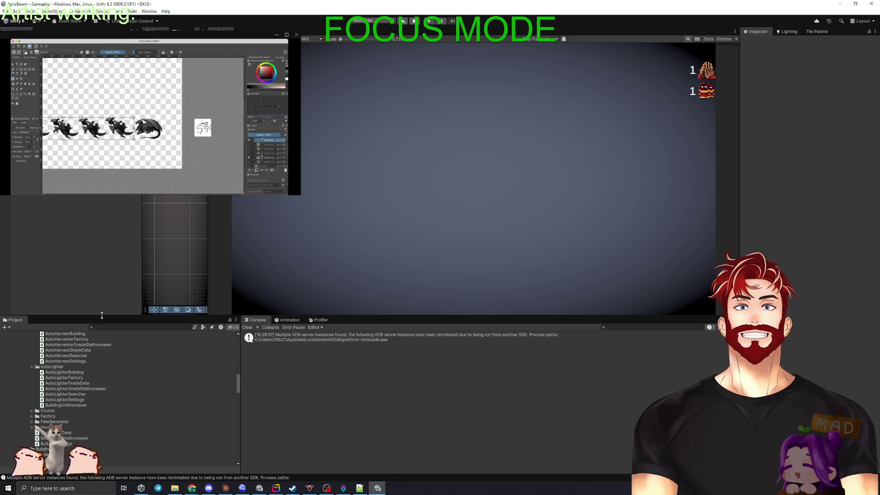
Search 'ProjectCont', select IgnisBearer's ProjectContext and open its referenced AudioService prefab
scroll(105, 344, up, 10)
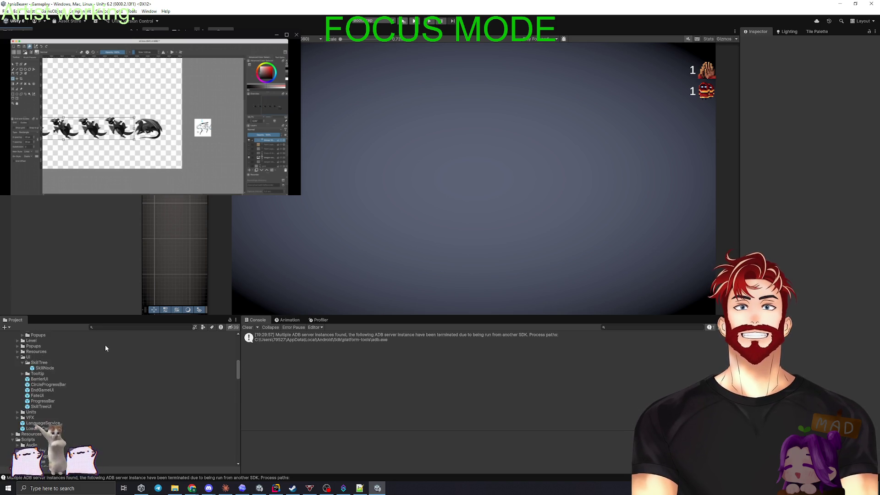
click(134, 328)
text(ProjectC)
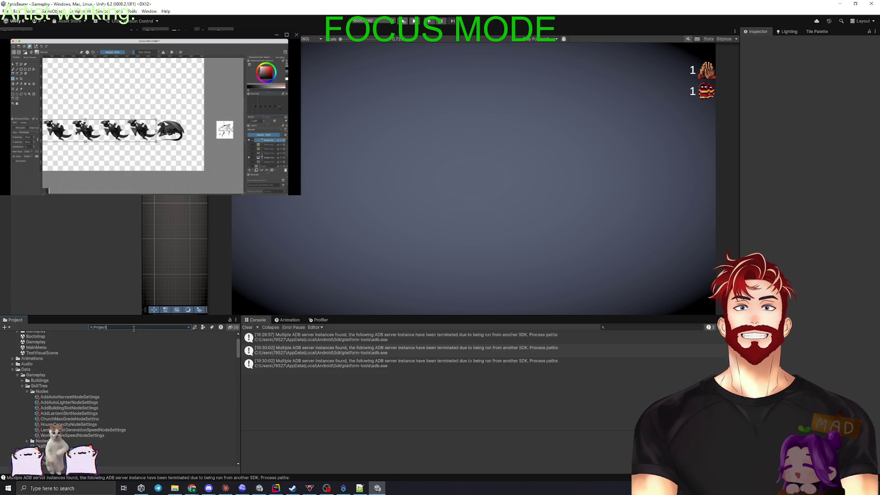
text(ont)
click(57, 360)
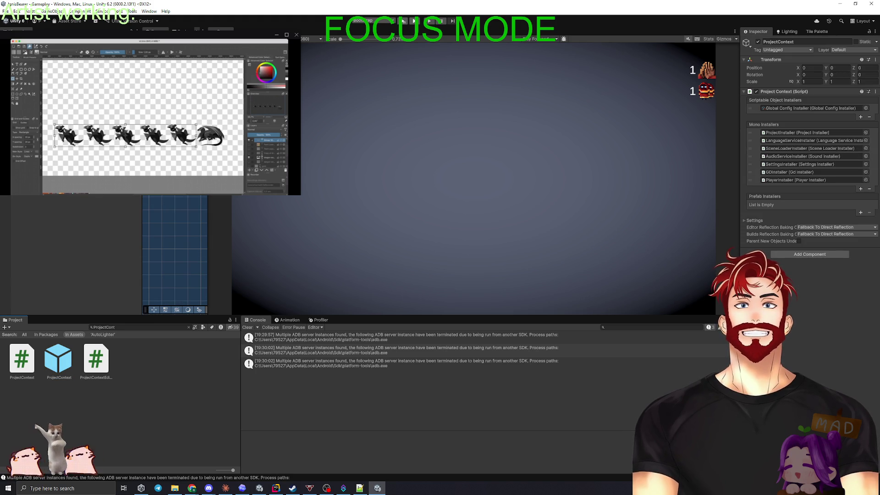
double_click(807, 157)
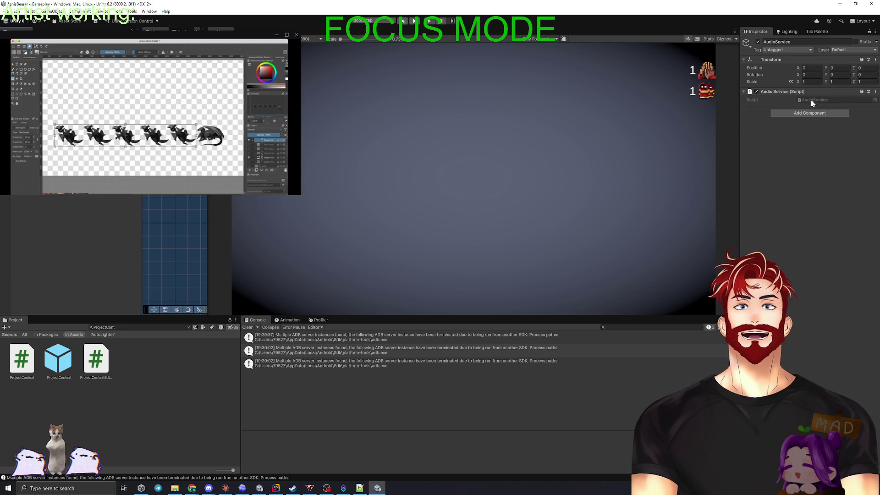
Switch back to the minijam Dragon Lair Unity editor
key(alt+Tab)
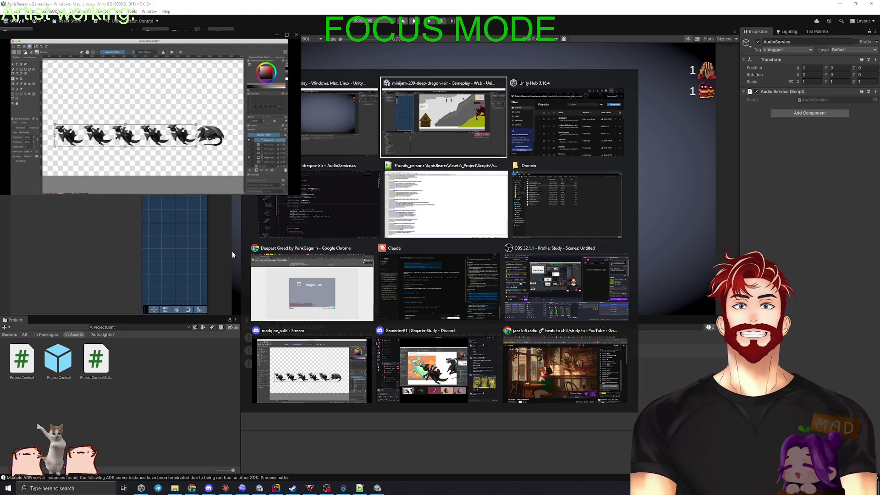
key(alt+Tab)
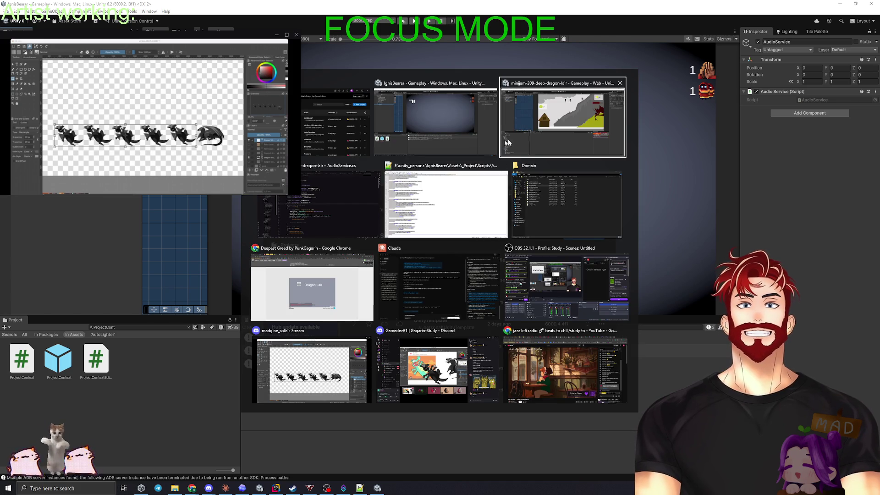
click(544, 148)
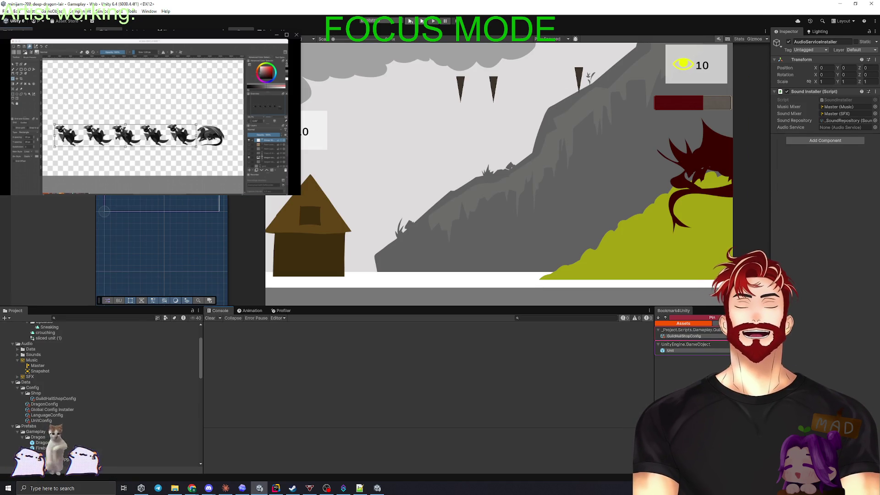
Create an empty GameObject with the Audio Service component, assign it to the installer, and open AudioService.cs
right_click(39, 69)
key(ctrl+shift+n)
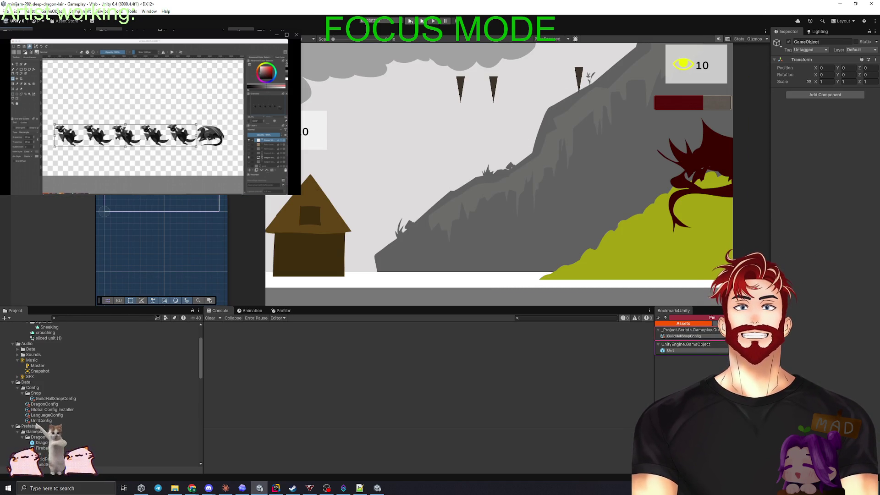
click(827, 95)
text(Audi)
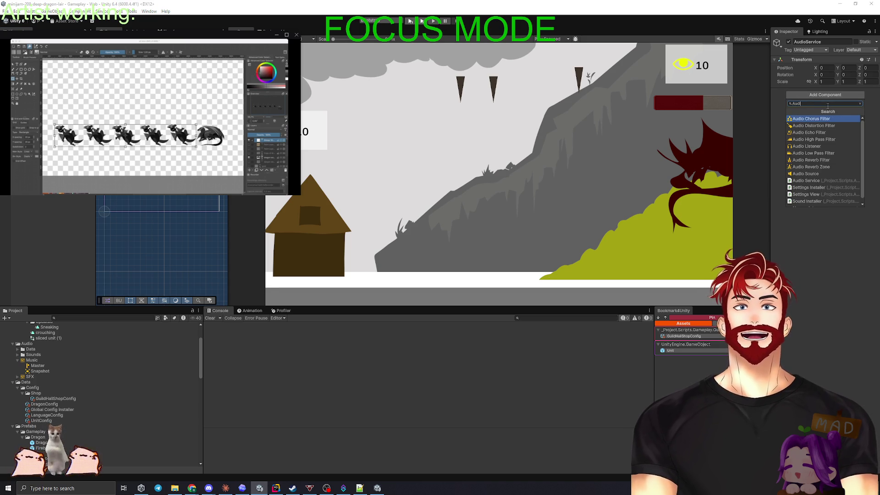
text(oSer)
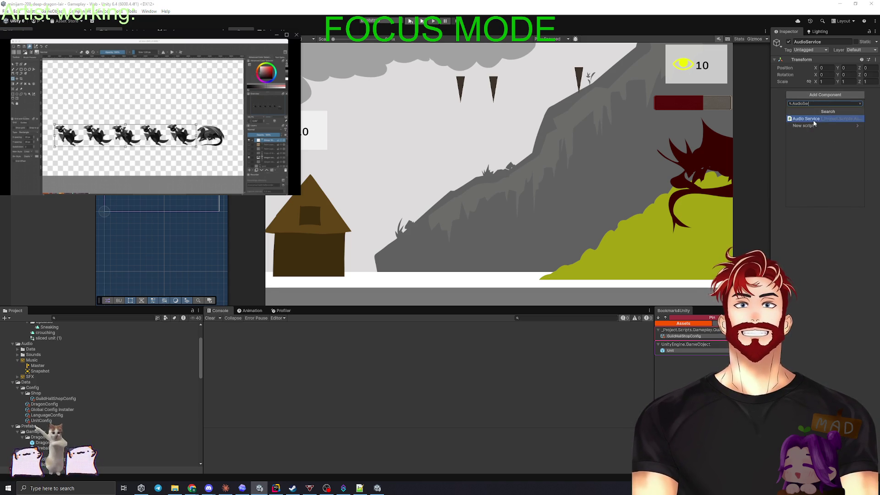
click(813, 119)
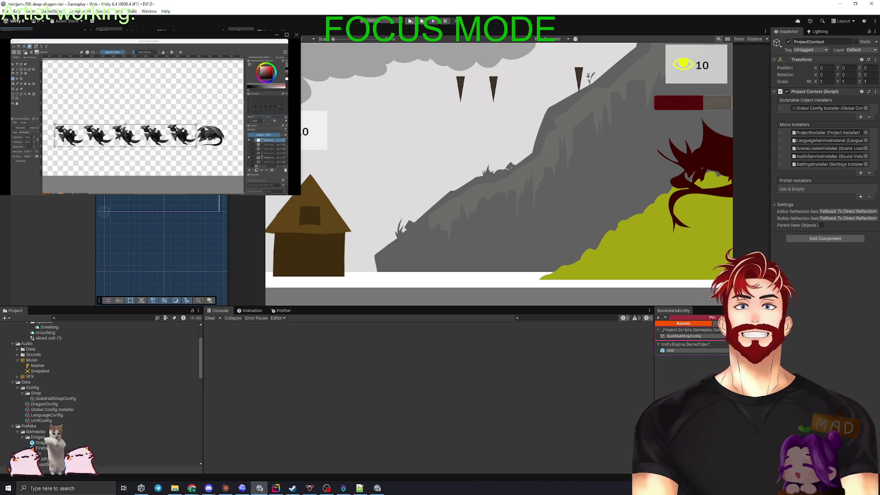
mouse_move(137, 115)
mouse_down()
mouse_move(838, 131)
mouse_move(828, 128)
mouse_up()
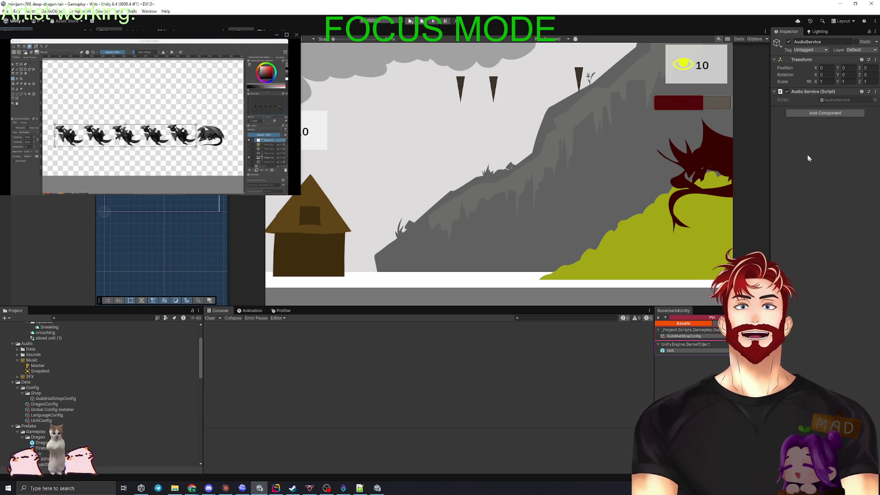
double_click(828, 99)
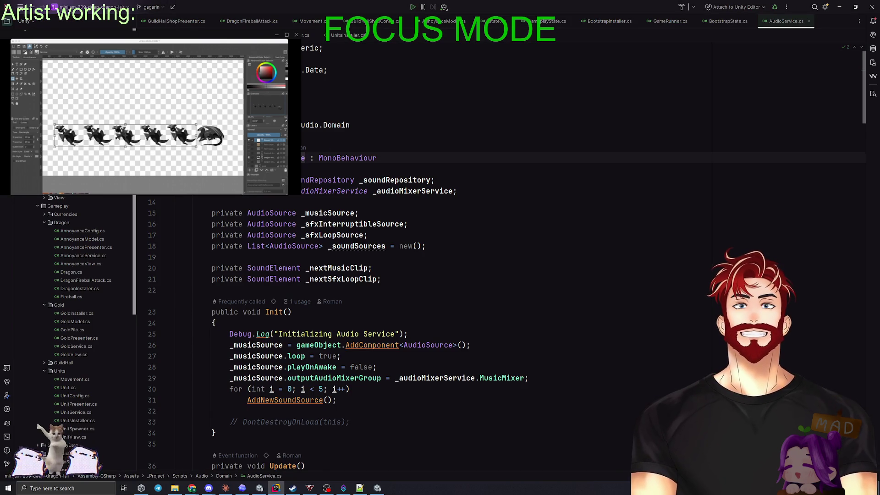
Check how SoundInstaller uses _audioService, then return to the AudioService script
key(ctrl+alt+F7)
key(Up)
key(Up)
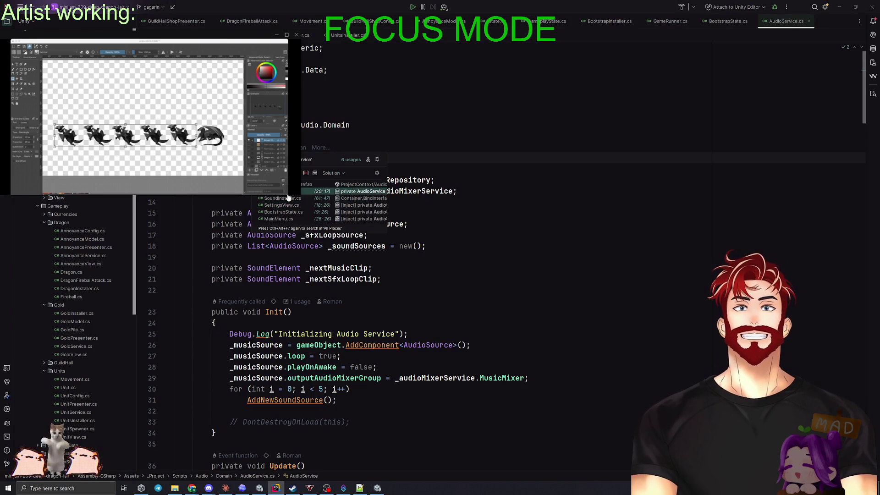
key(Return)
key(ctrl+f)
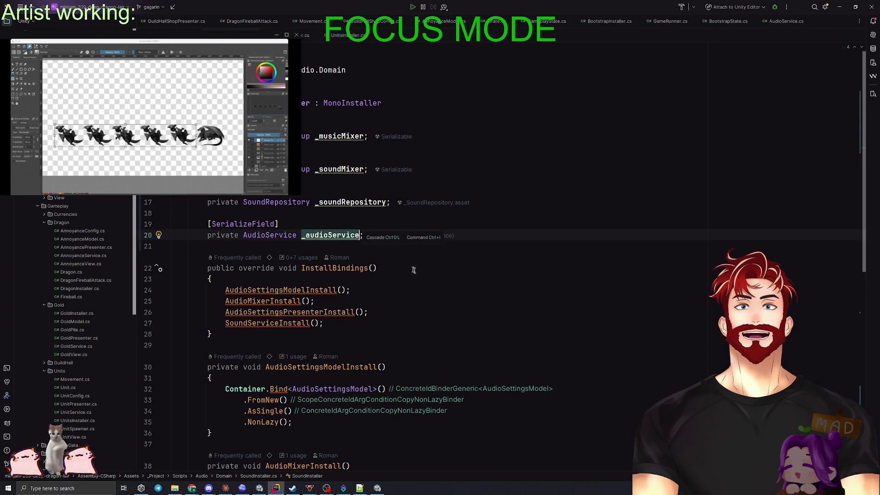
click(421, 50)
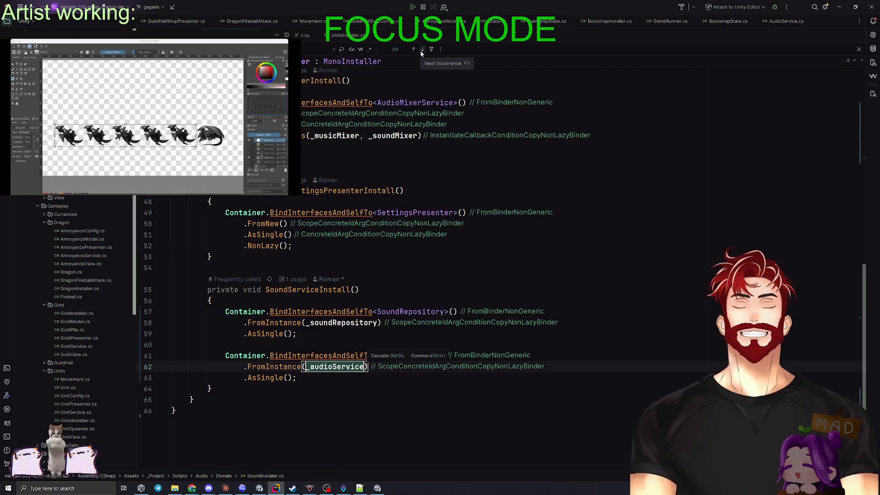
key(Escape)
key(ctrl+shift+b)
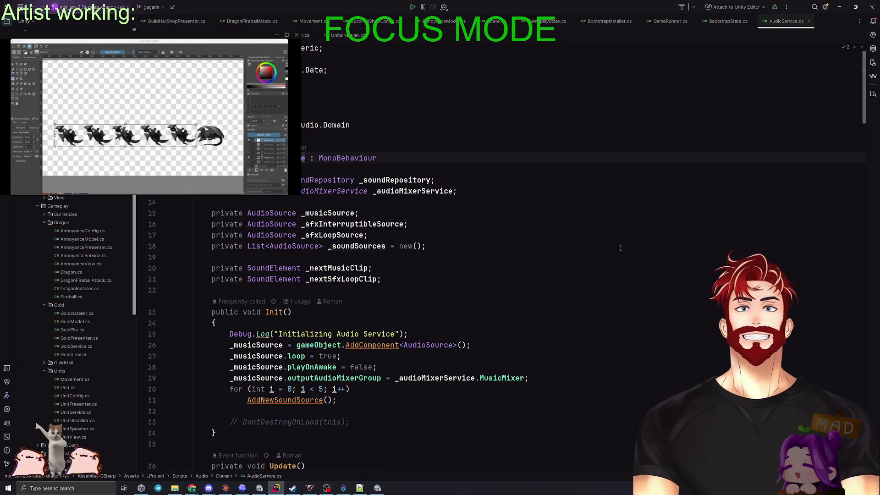
Step through every _audioService match in SettingsView, then return to AudioService
key(ctrl+alt+F7)
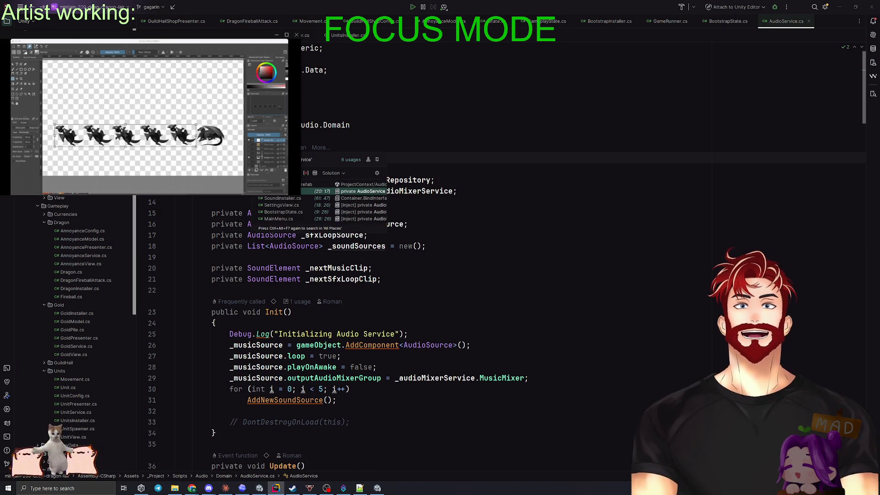
click(282, 205)
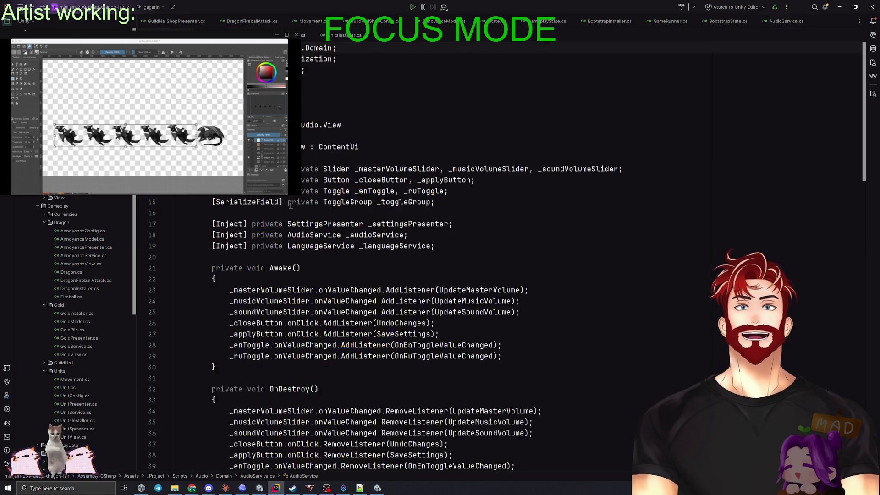
key(ctrl+f)
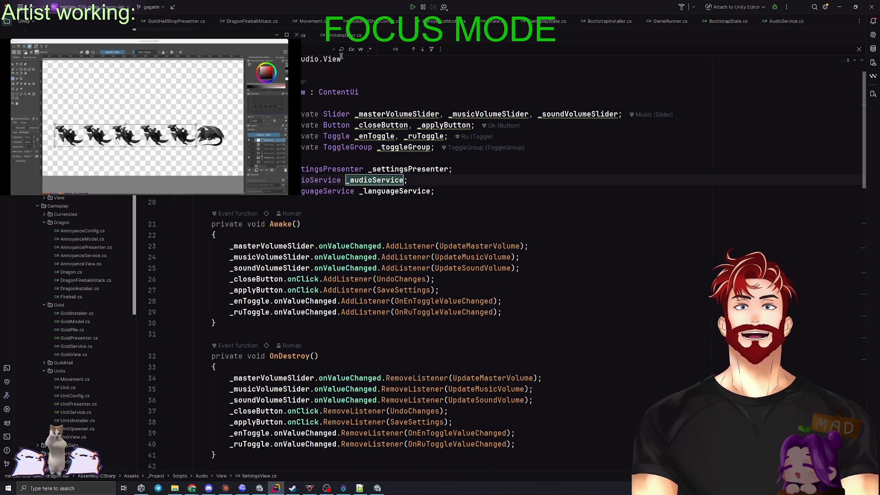
click(423, 49)
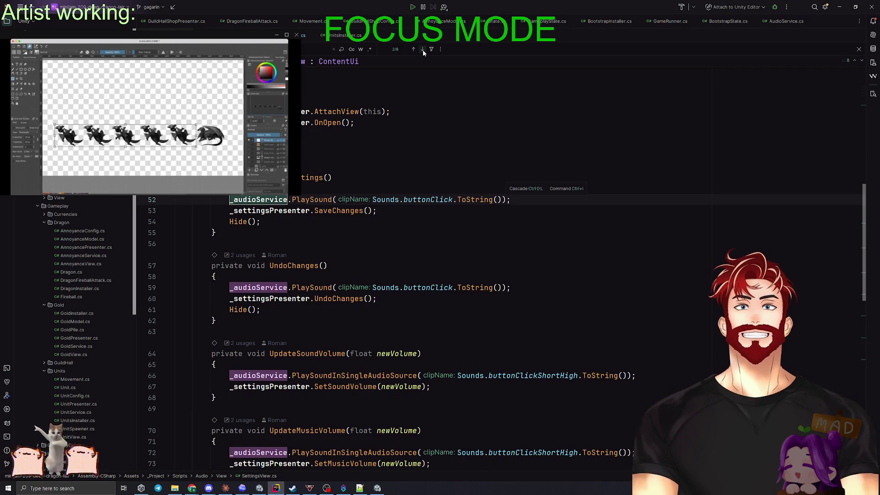
click(423, 49)
click(422, 50)
click(422, 50)
click(423, 49)
click(423, 49)
click(422, 49)
click(422, 49)
key(Escape)
key(ctrl+shift+b)
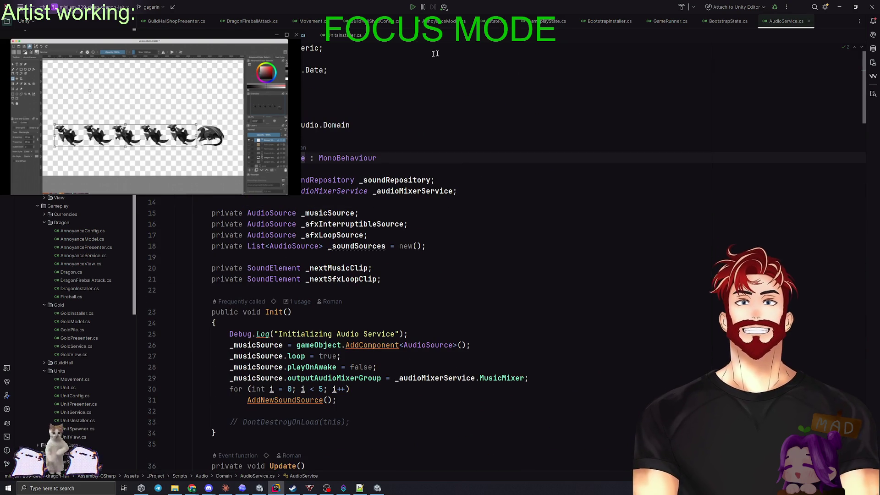
Look at the BootstrapState usage of AudioService and go back
key(ctrl+alt+F7)
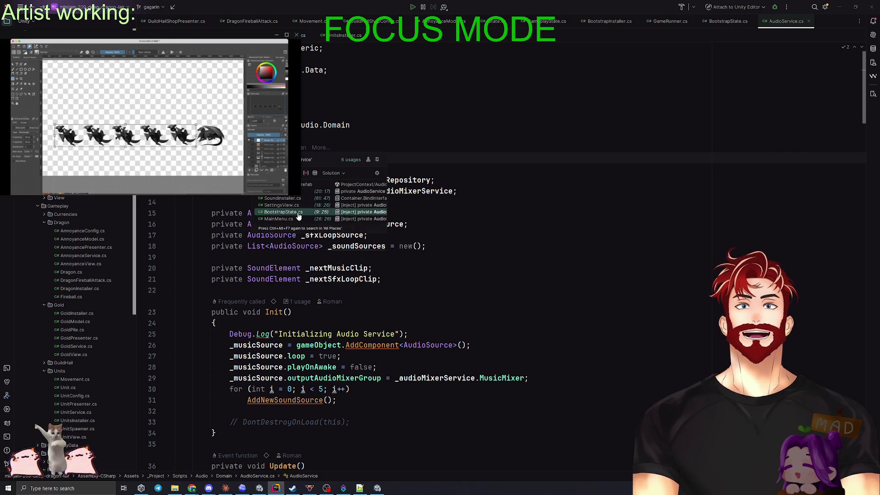
click(298, 213)
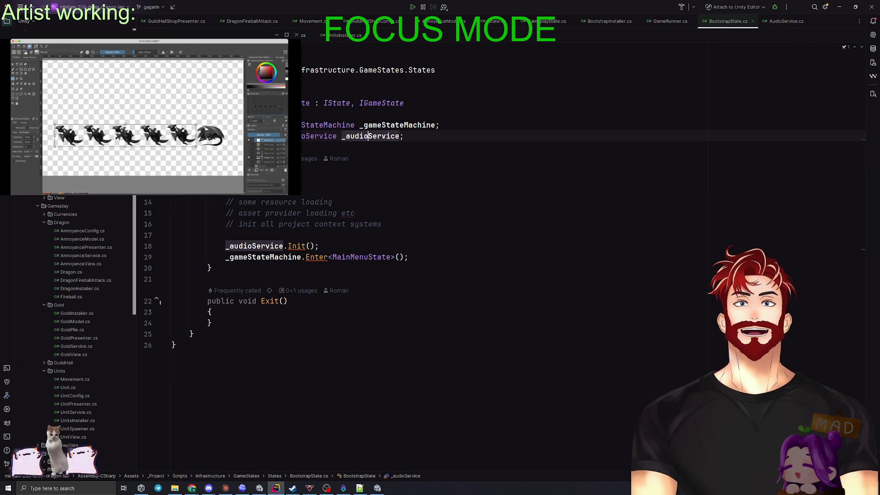
key(ctrl+alt+Left)
Find where MainMenu's _audio plays the buttonClick sound in StartGame, then return to Unity
ctrl+click(275, 158)
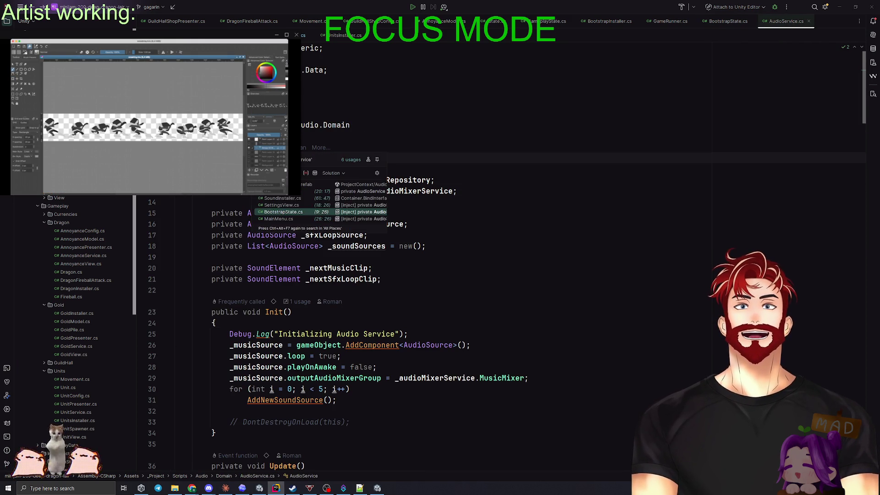
click(284, 218)
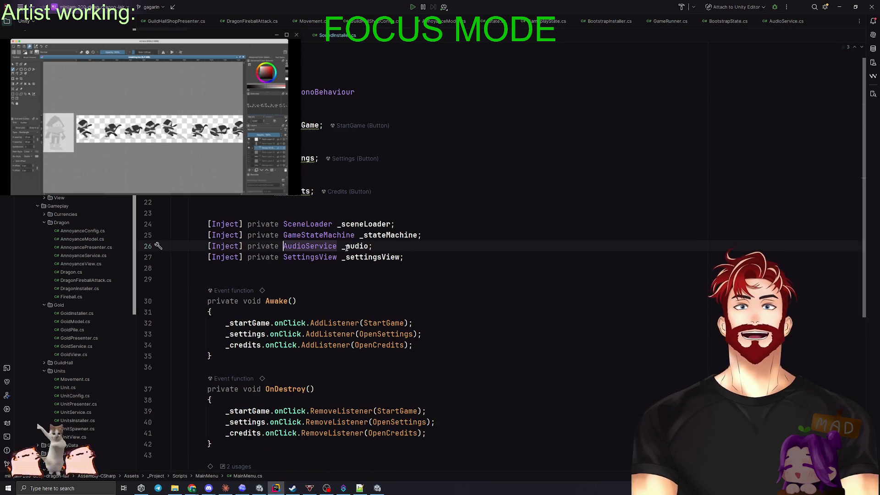
double_click(354, 246)
key(ctrl+f)
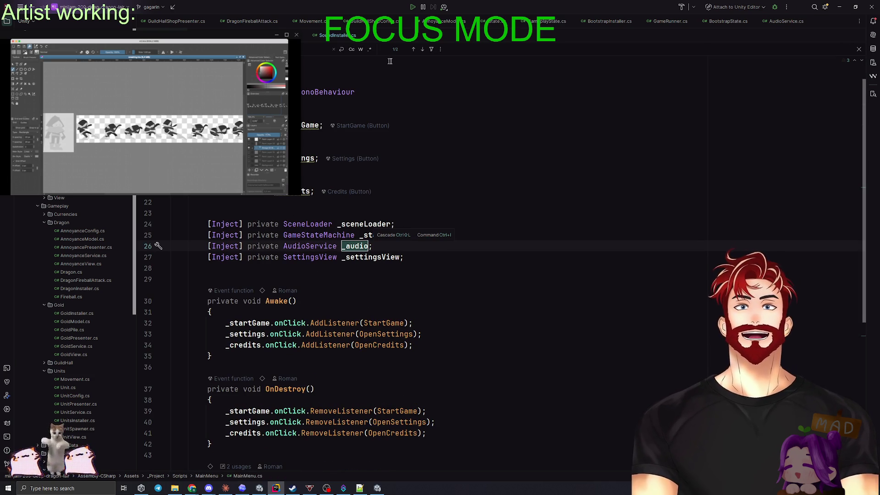
click(423, 49)
key(Escape)
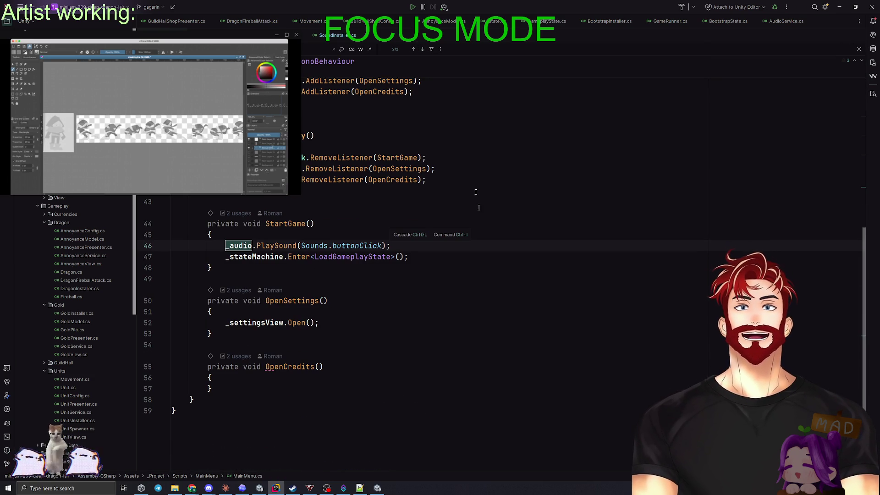
key(alt+Tab)
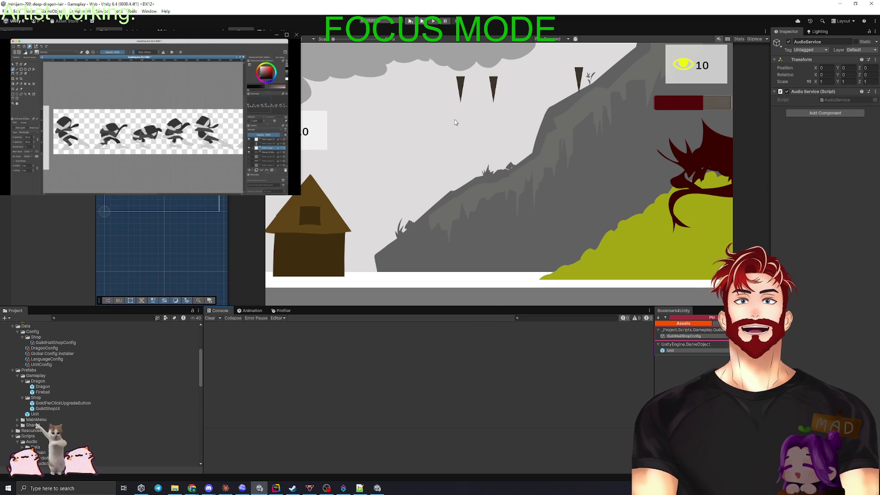
Play-test from the main menu with Start Game into gameplay, clearing the Console
click(411, 21)
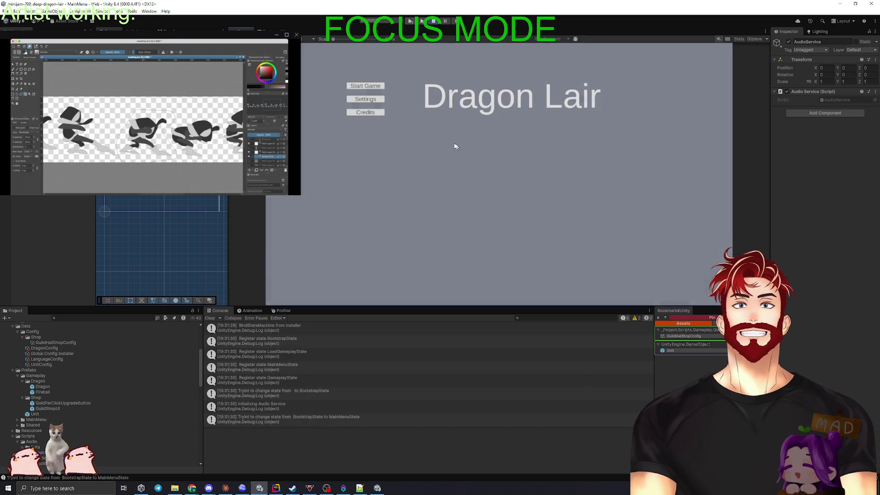
click(365, 87)
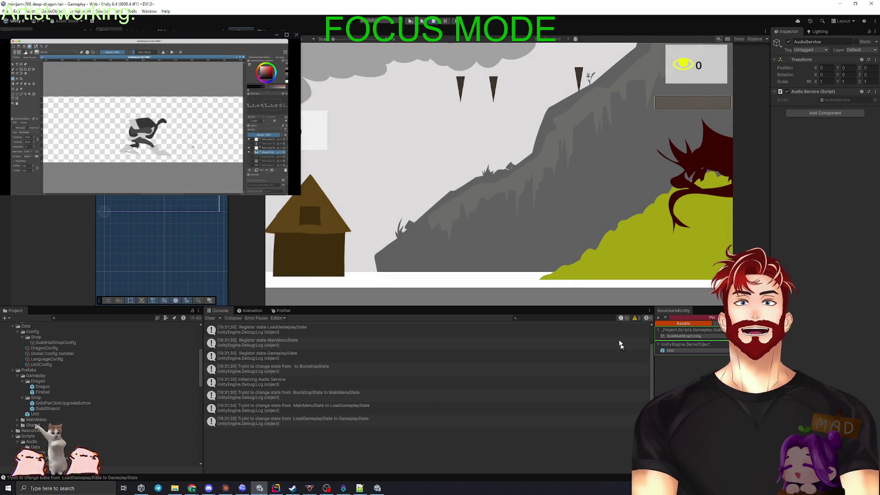
click(210, 318)
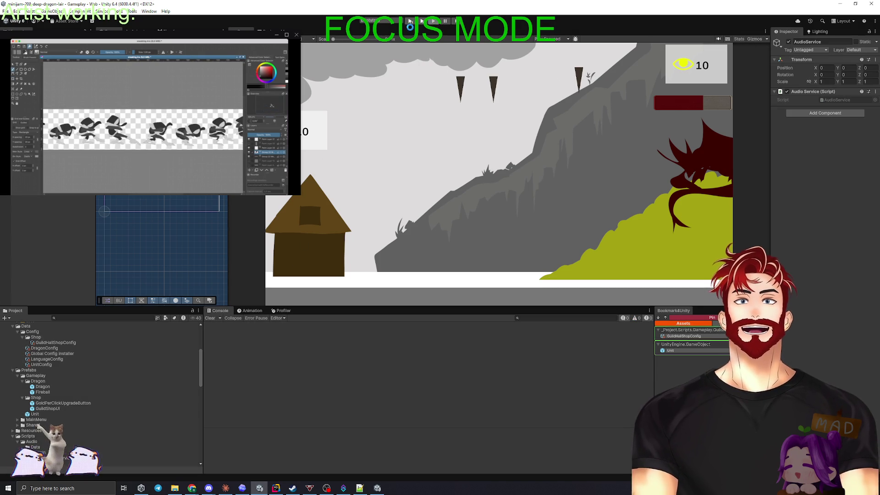
Restart play mode, start a game again, then bring up Claude's GoldReserve plan
click(411, 22)
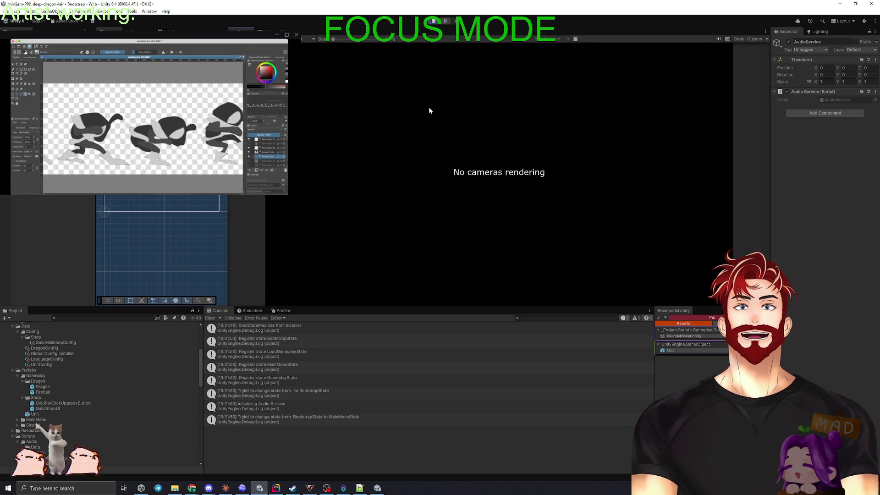
click(366, 87)
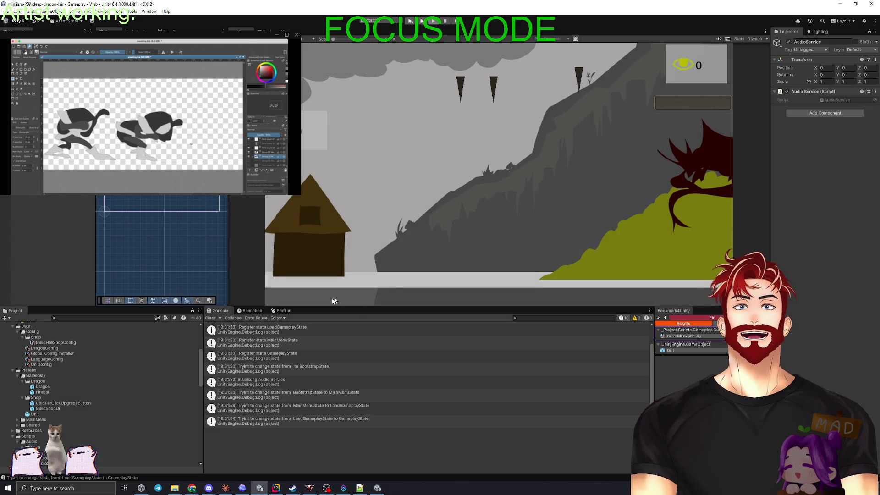
click(210, 318)
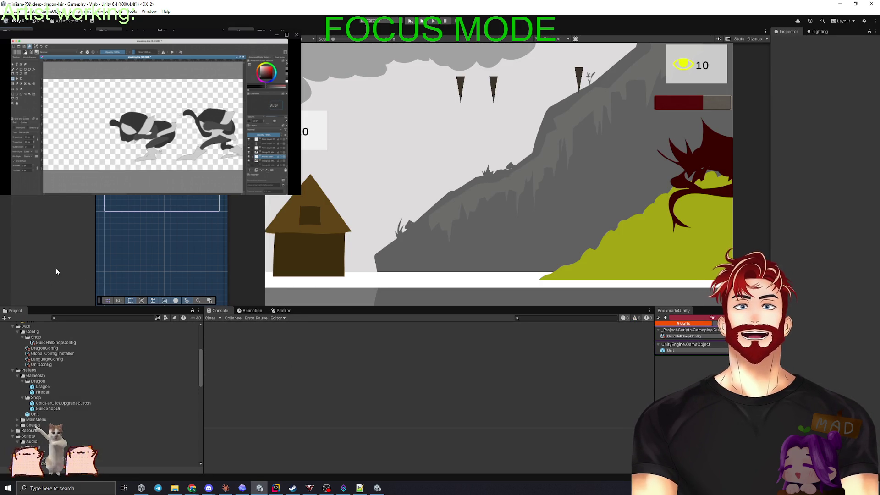
click(226, 488)
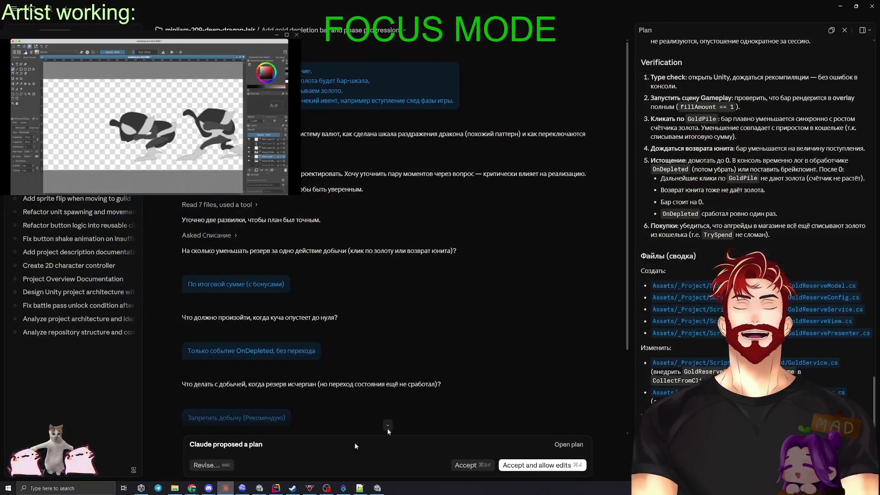
key(alt+Tab)
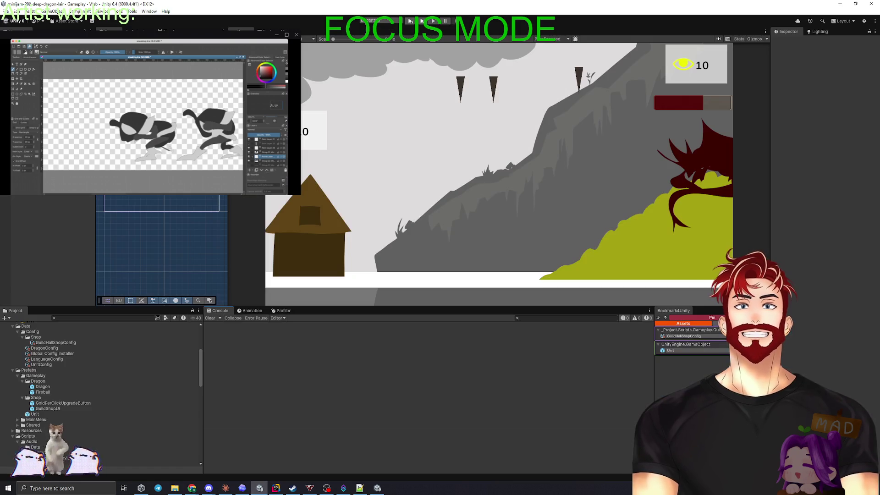
key(alt+Tab)
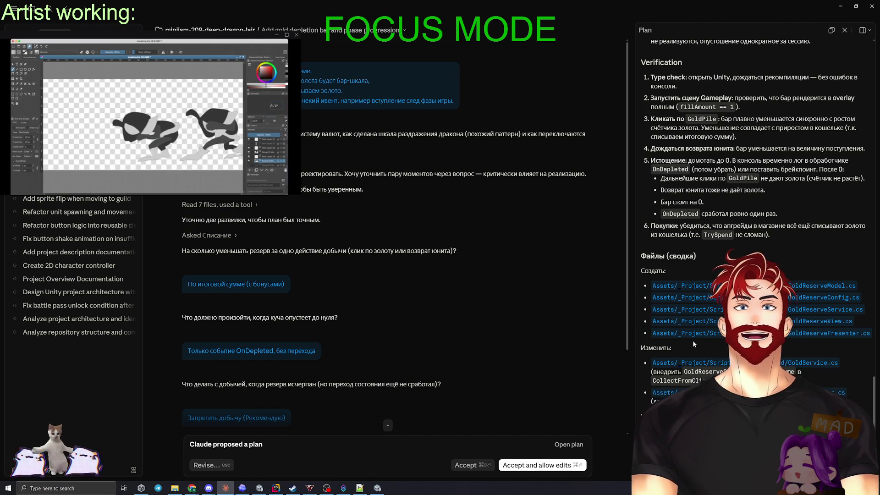
scroll(693, 342, up, 15)
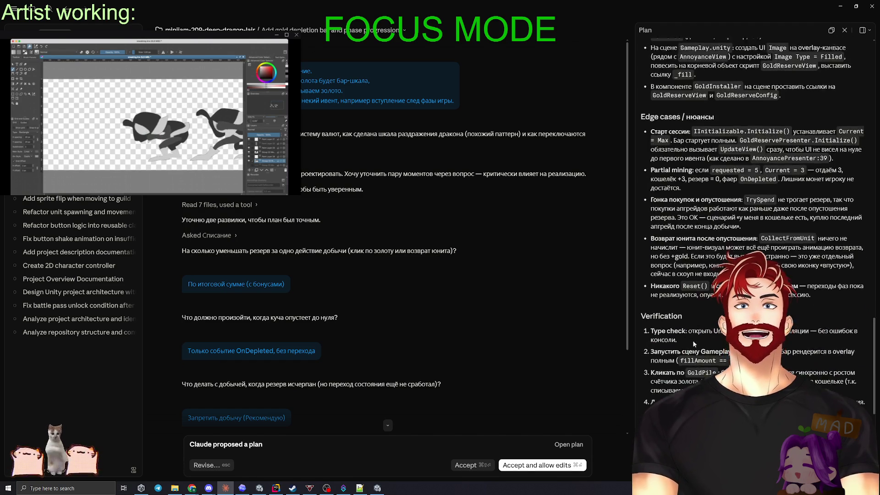
scroll(692, 340, down, 15)
scroll(691, 336, down, 10)
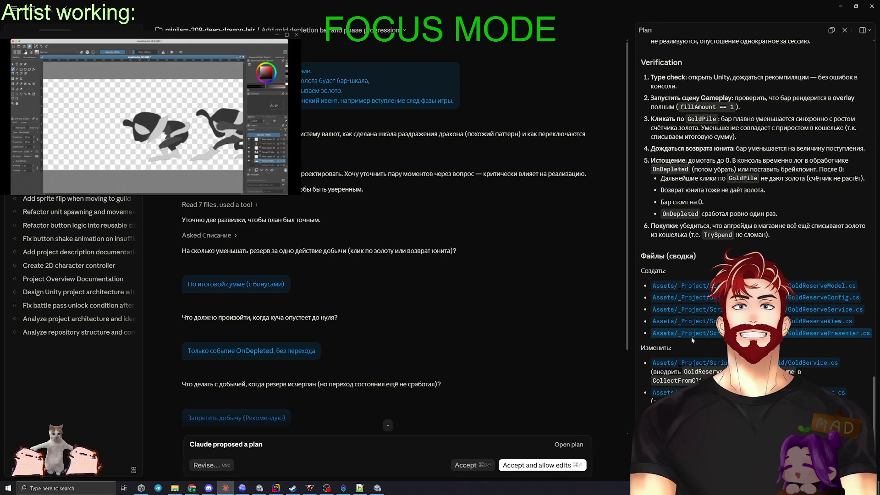
scroll(691, 336, up, 10)
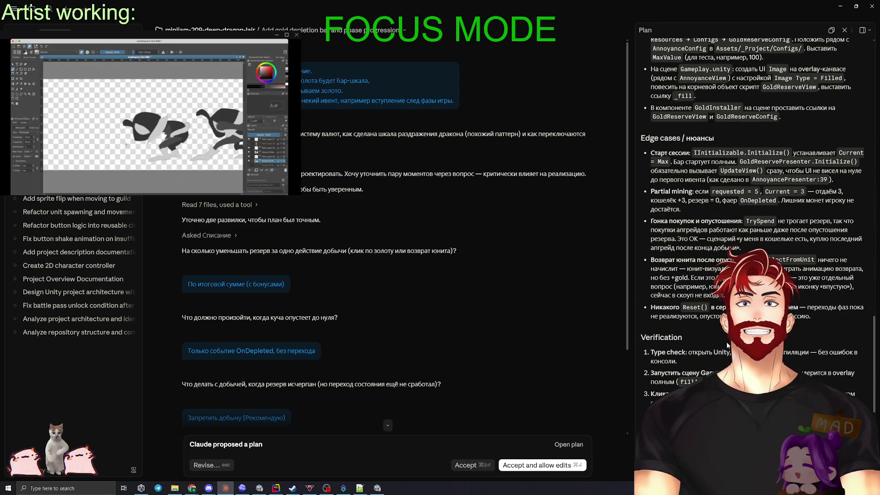
scroll(692, 340, down, 5)
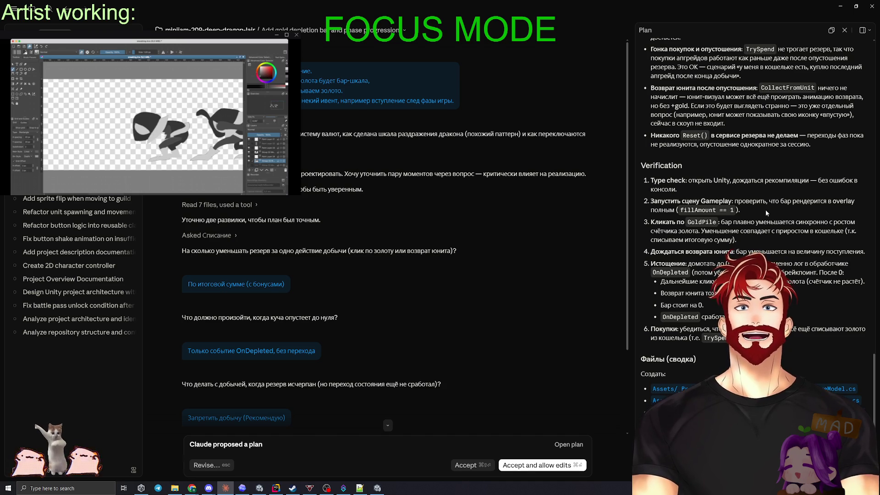
scroll(766, 213, down, 3)
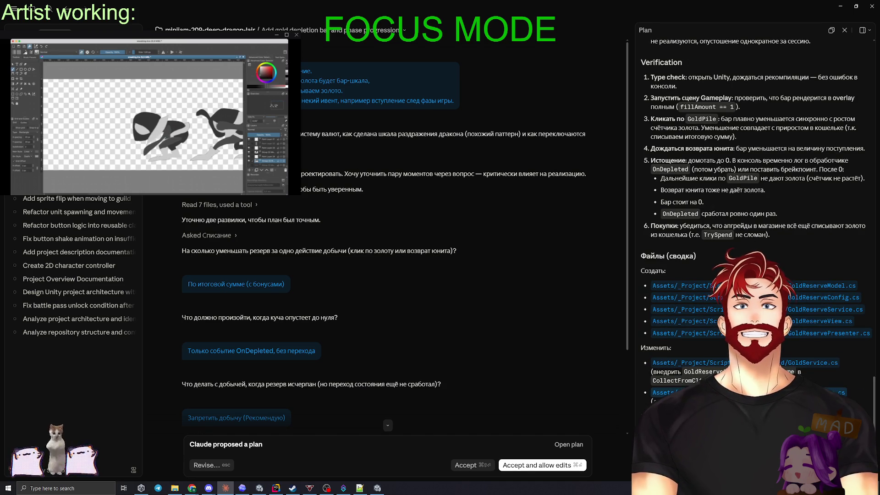
scroll(692, 311, up, 4)
scroll(692, 311, up, 3)
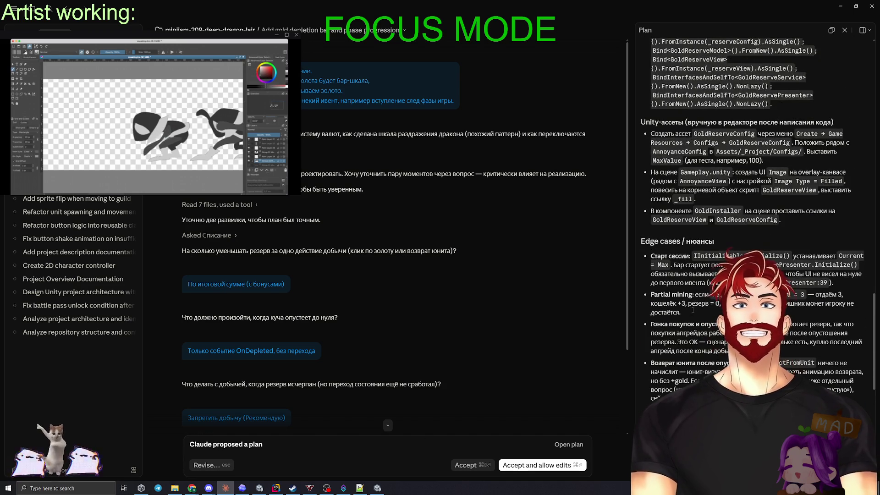
scroll(709, 283, up, 3)
scroll(709, 284, up, 3)
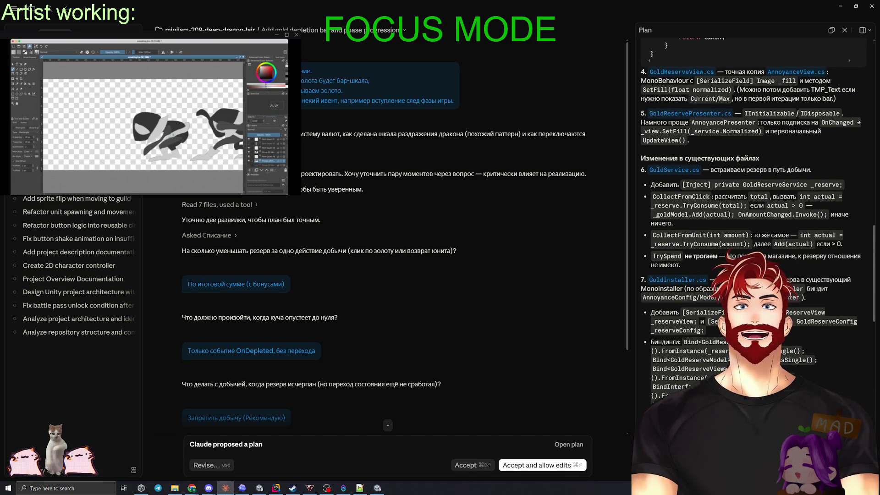
scroll(659, 308, down, 3)
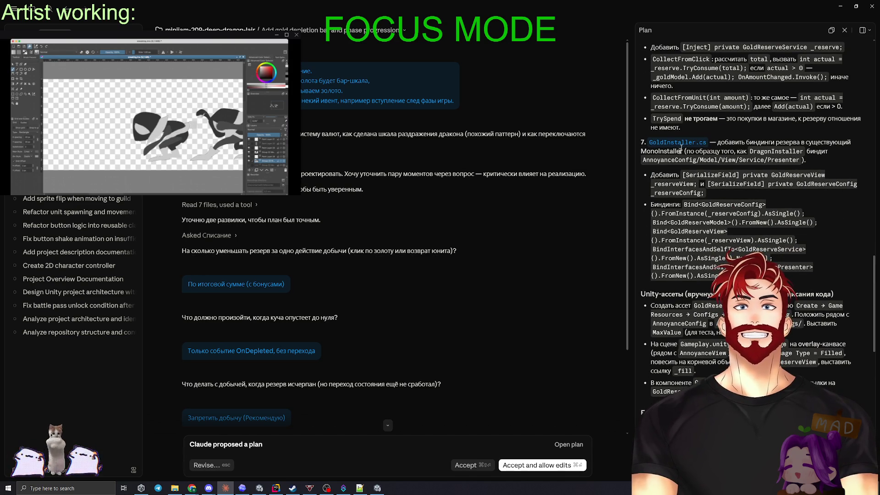
scroll(687, 138, up, 5)
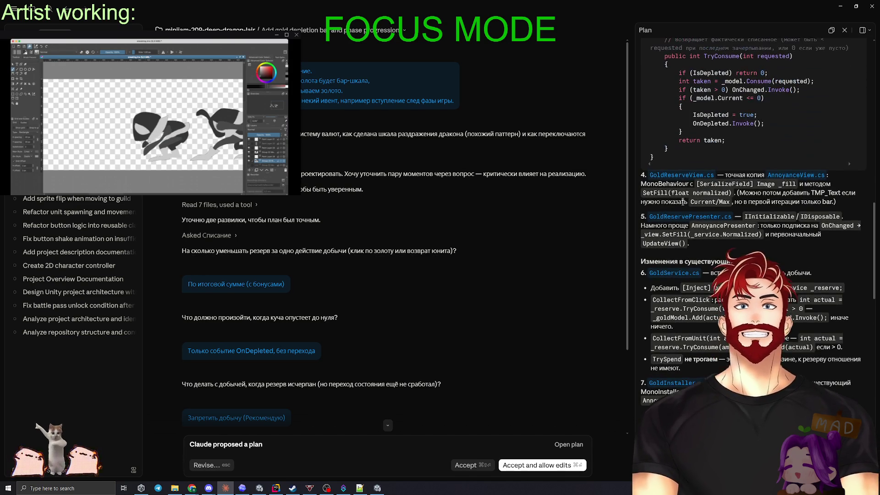
drag(640, 262, 658, 261)
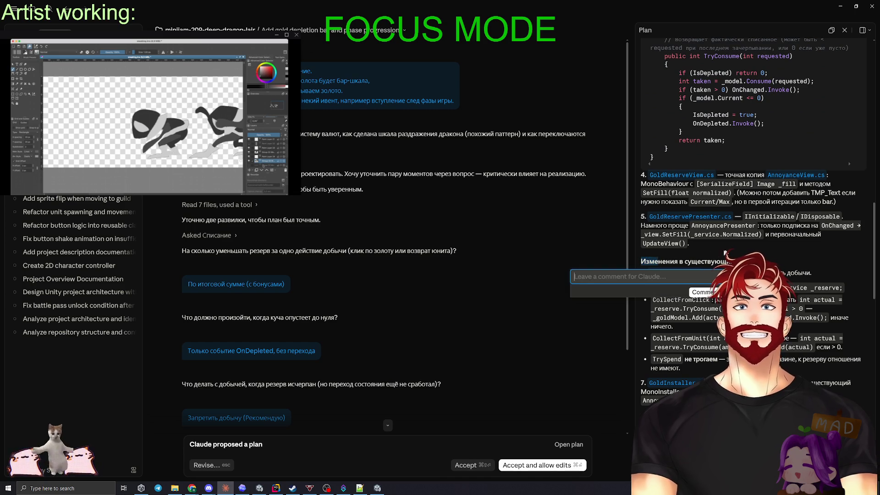
Comment on plan step 5 asking for an EndGameUI screen with restart and menu buttons
click(658, 241)
drag(640, 216, 644, 217)
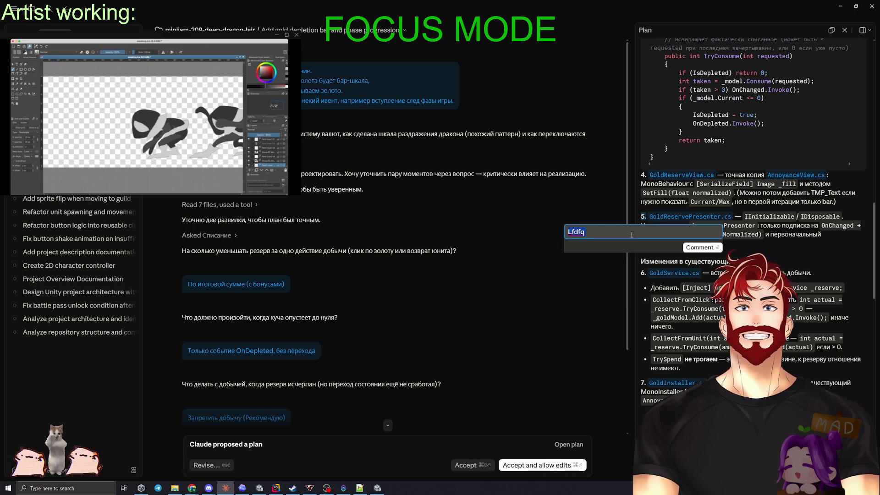
text(ещё один пункт )
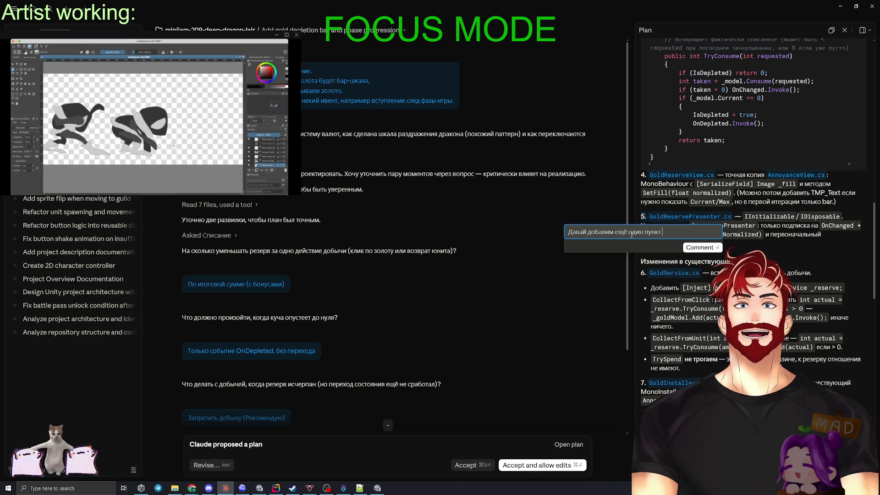
text(- вывести )
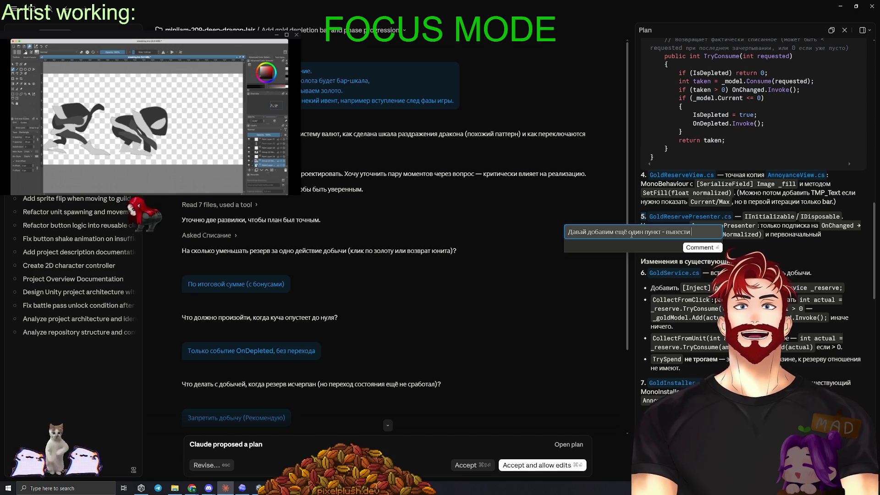
text(UI на экране)
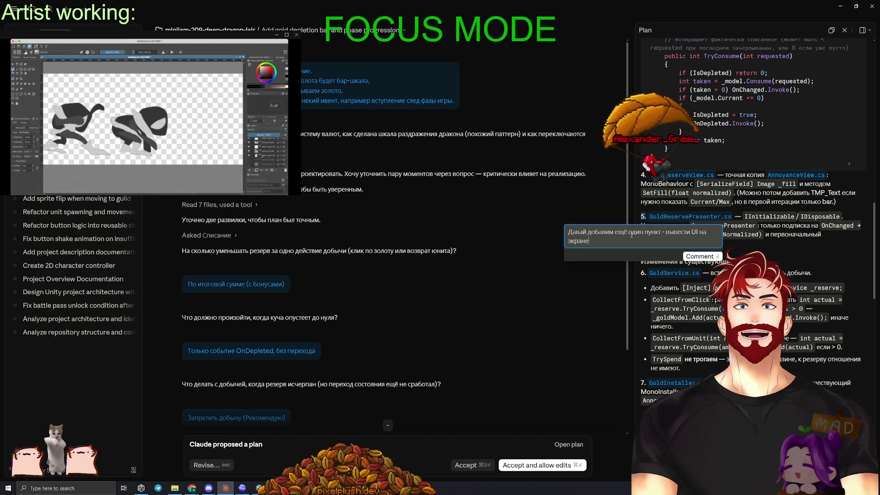
text(, пусть будет )
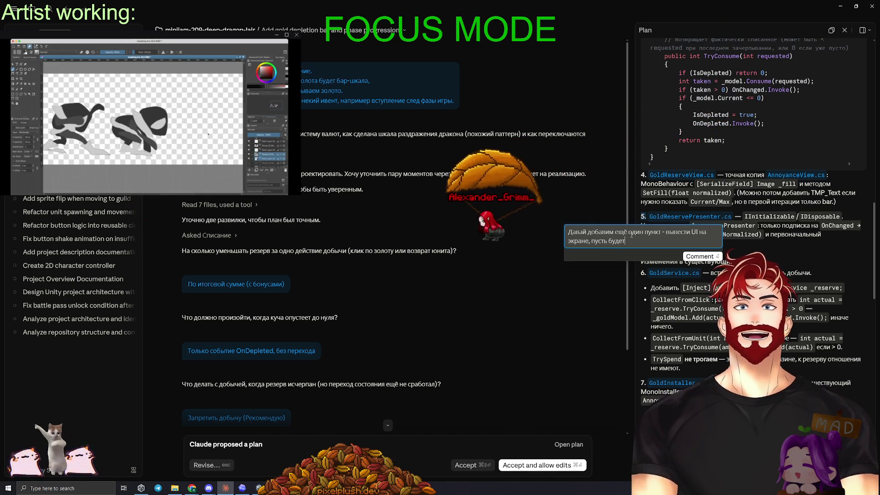
text(En)
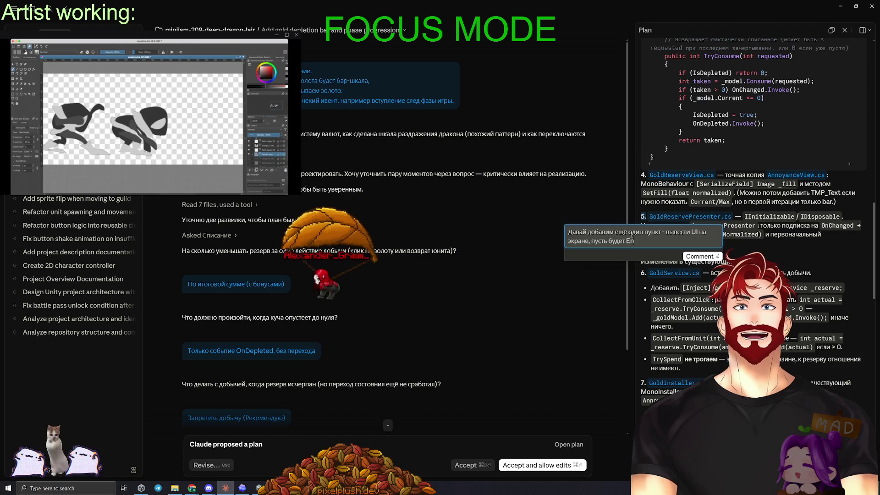
text(dGameUI, с кнопкой ре)
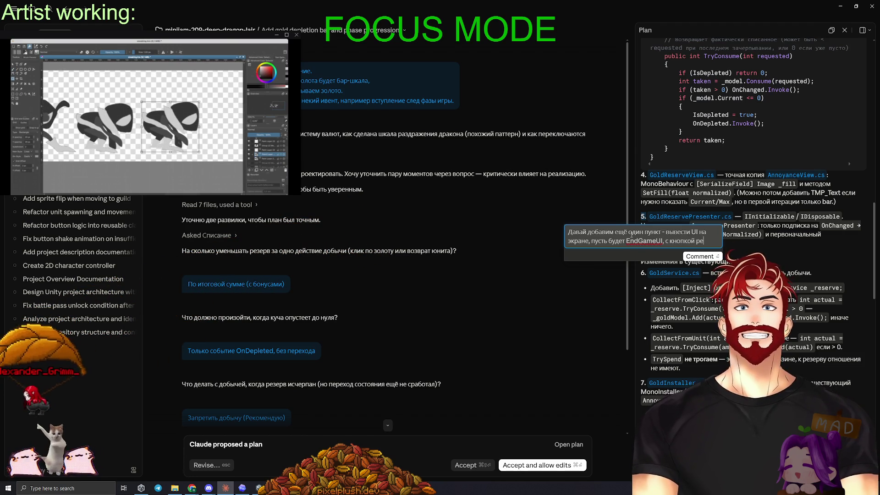
text(старта и мен)
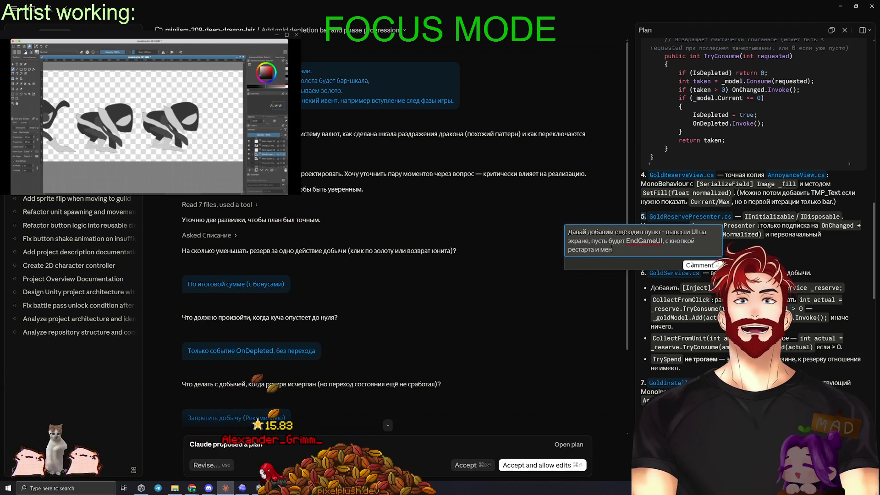
text(ю)
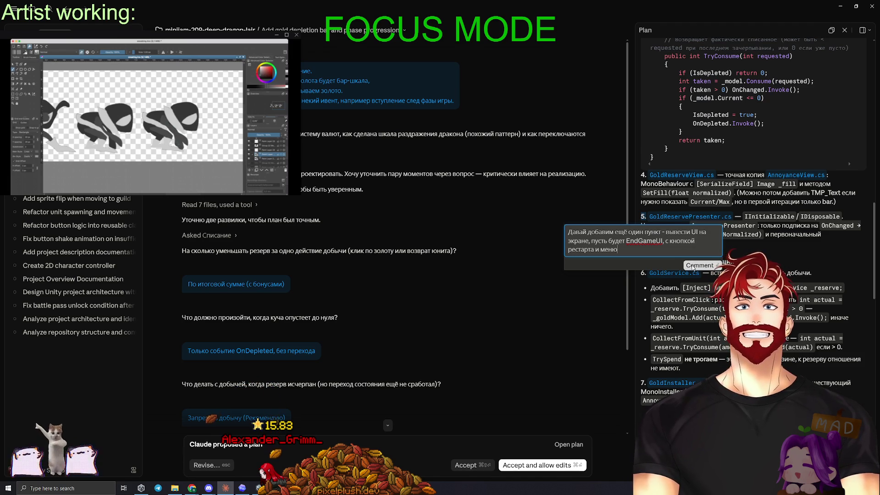
click(694, 266)
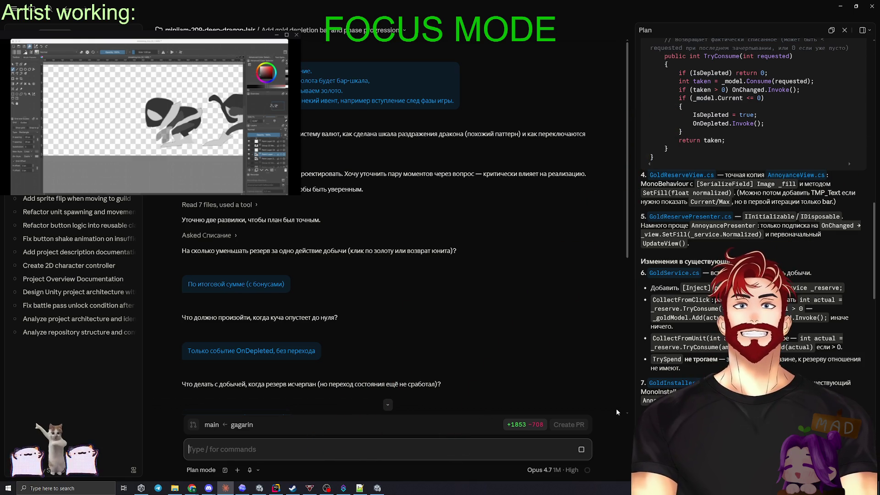
Watch Claude edit the plan file for EndGameUI, briefly check Unity, then return to Claude
scroll(529, 326, down, 6)
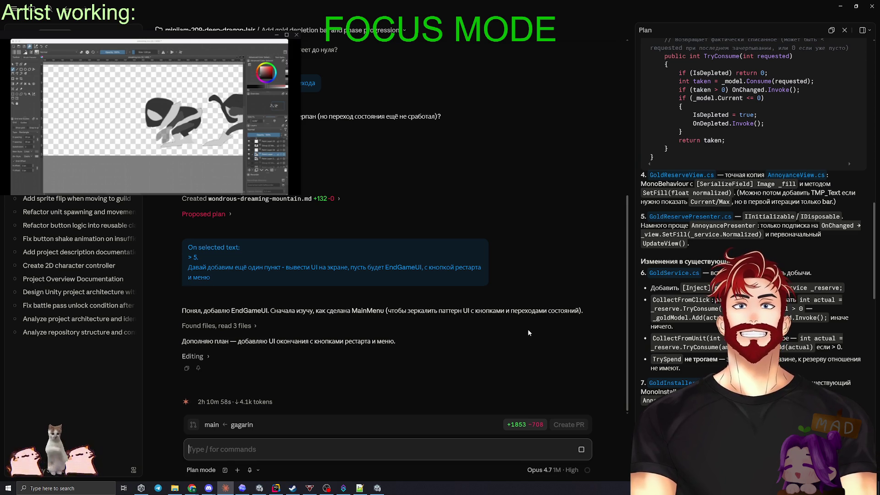
mouse_move(588, 471)
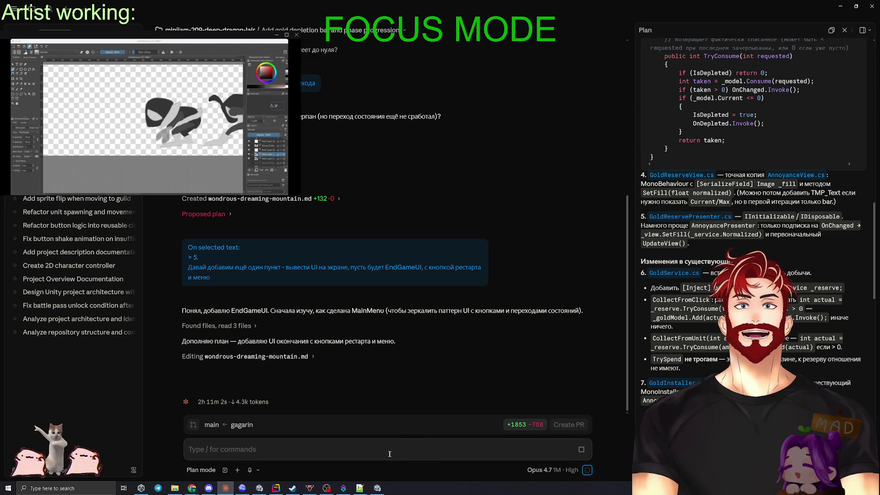
click(242, 488)
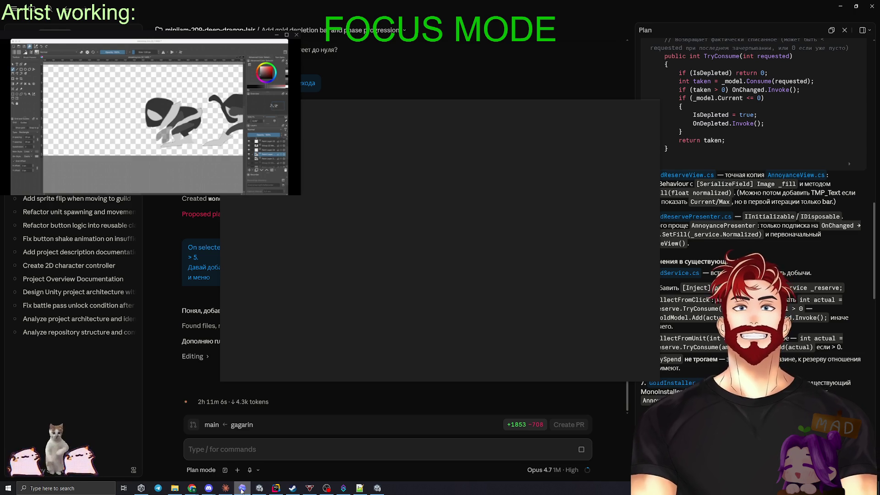
click(242, 488)
click(377, 488)
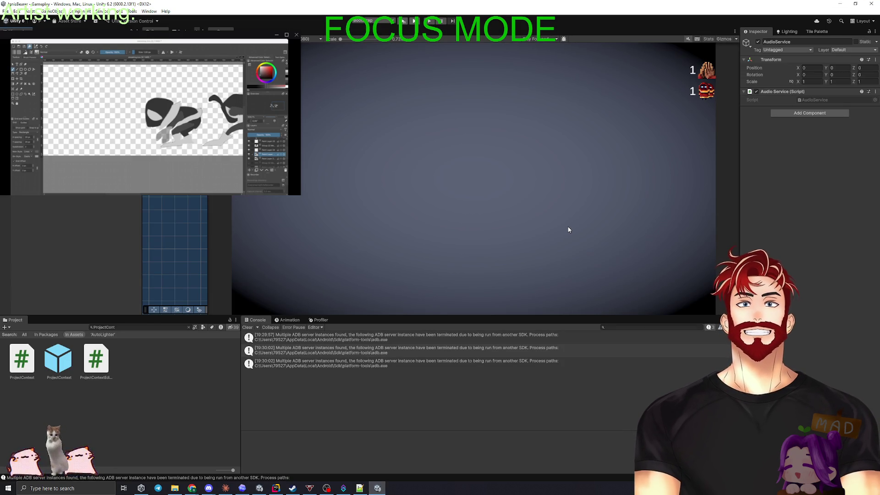
key(alt+Tab)
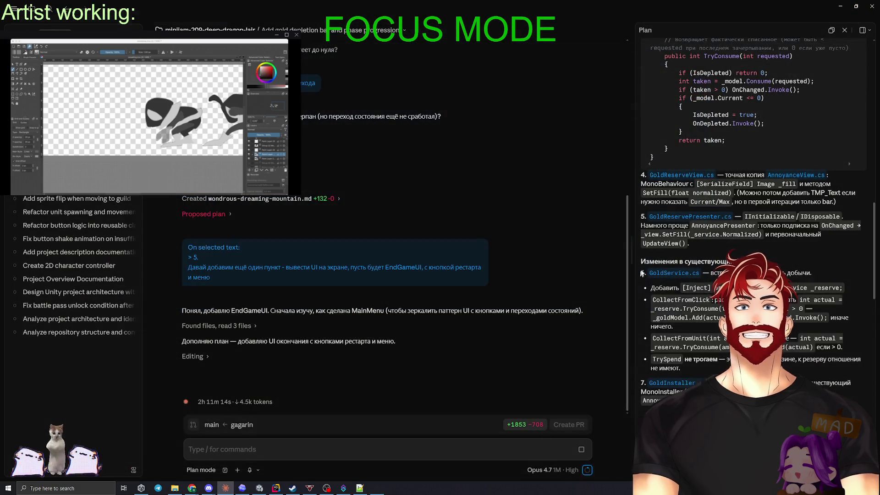
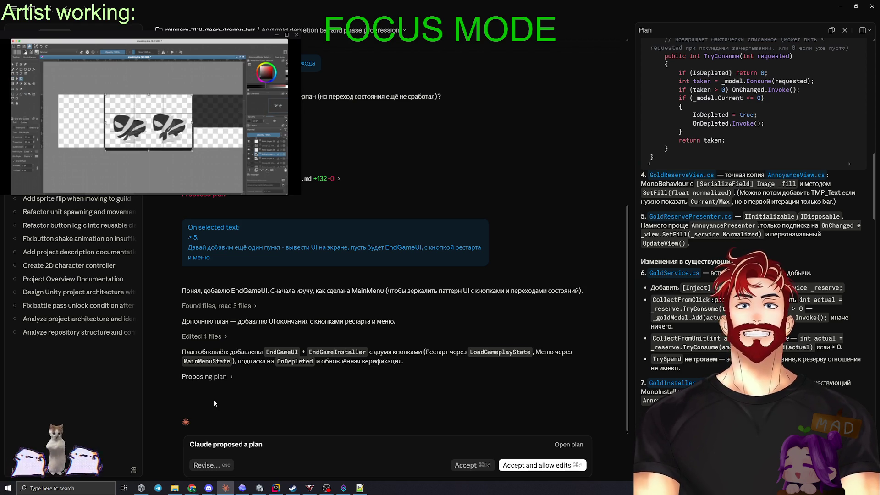
Scroll the plan to item 8 and select the EndGameUI.cs description text
scroll(720, 338, down, 6)
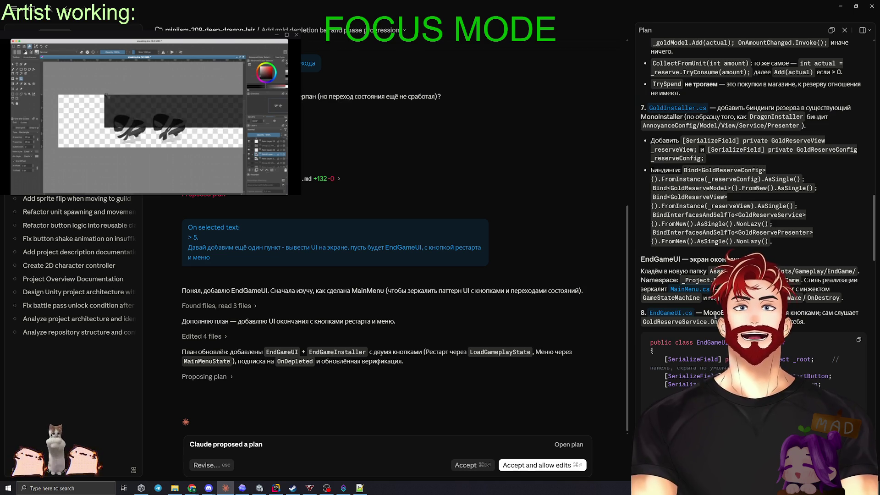
scroll(801, 282, down, 4)
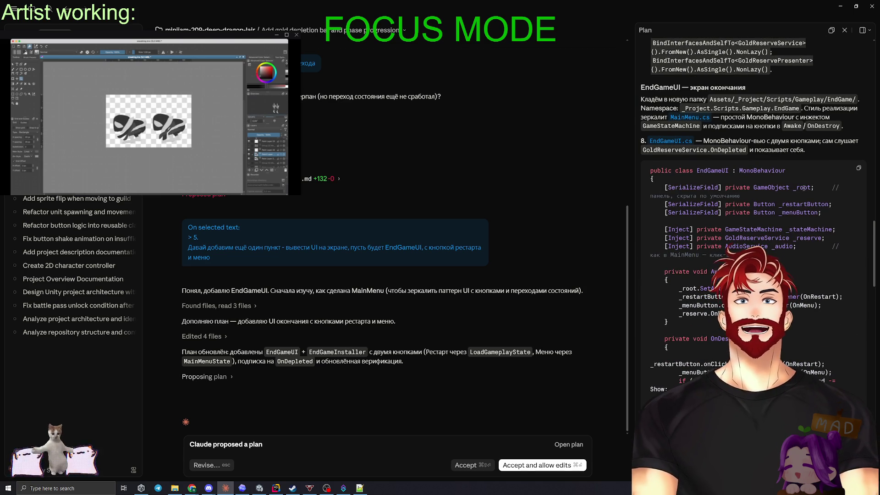
double_click(802, 187)
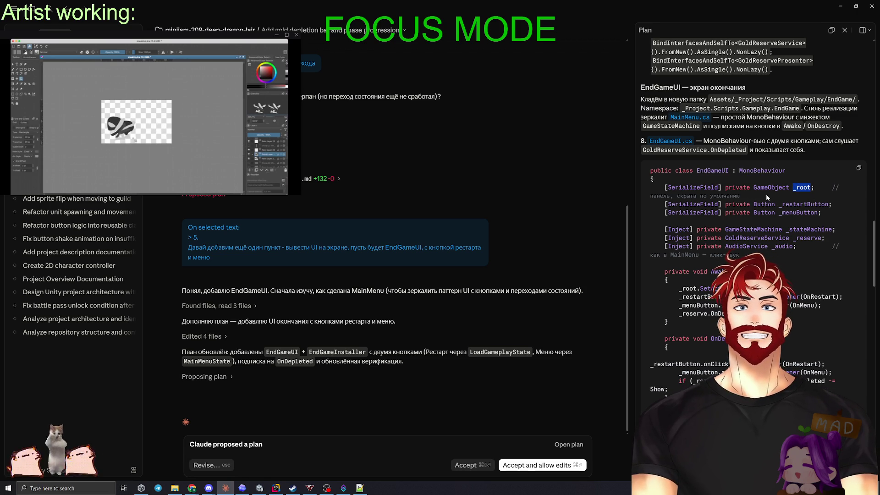
click(765, 193)
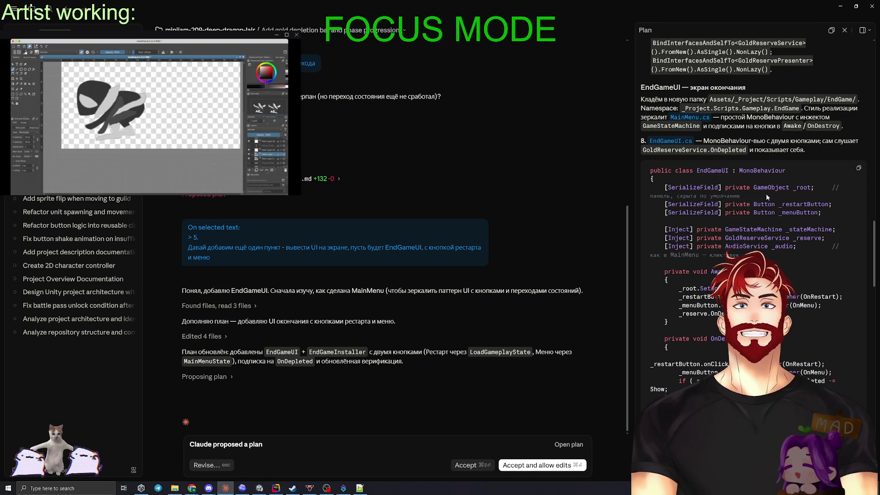
scroll(765, 194, down, 3)
scroll(765, 194, up, 5)
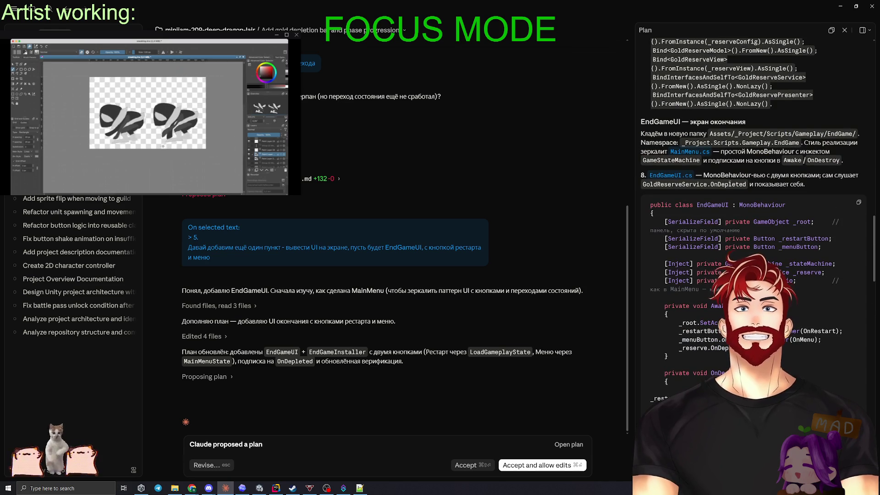
drag(811, 182, 686, 180)
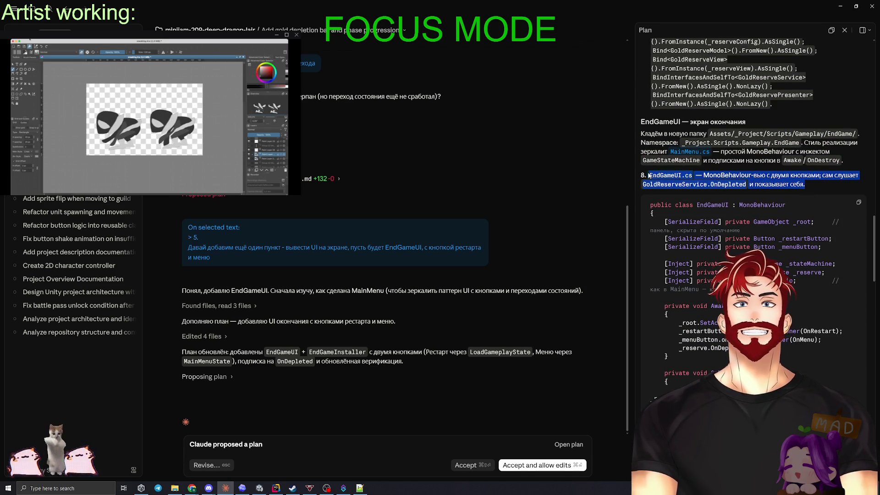
Comment on plan item 8 asking for EndGameUI to inherit from ContentUI
click(731, 202)
text(Давай доб)
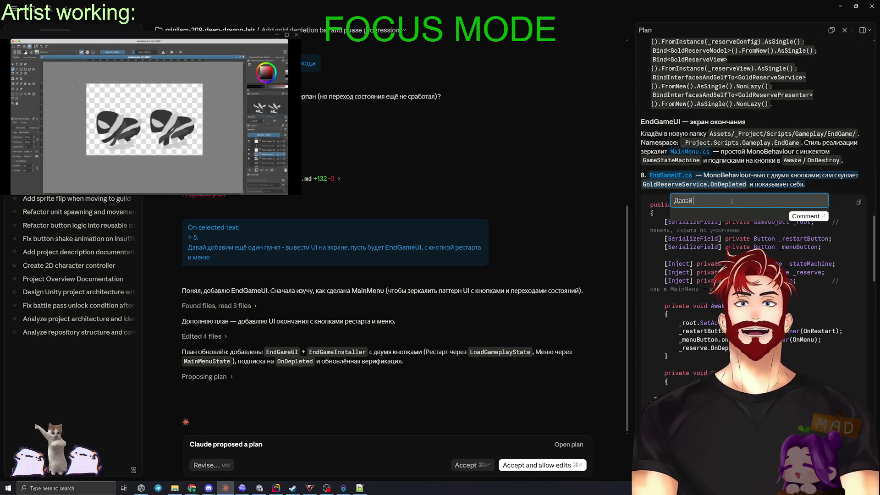
text(авим наследова)
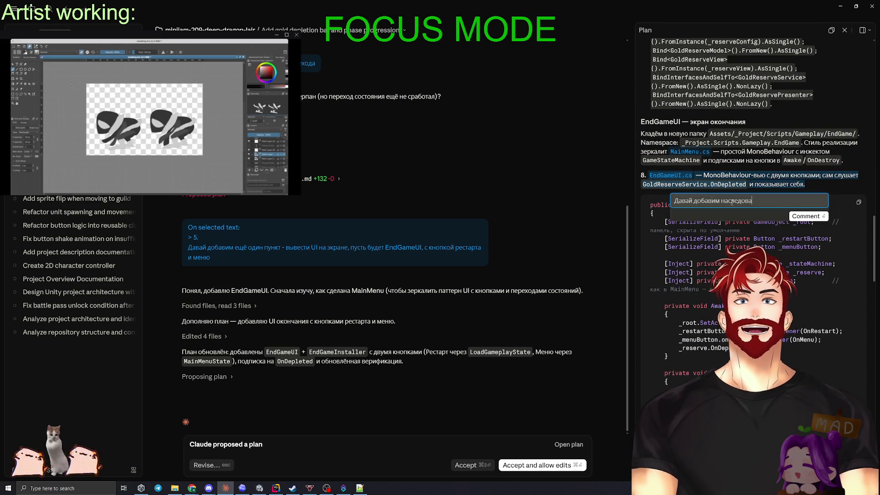
text(ние от Сщтеут)
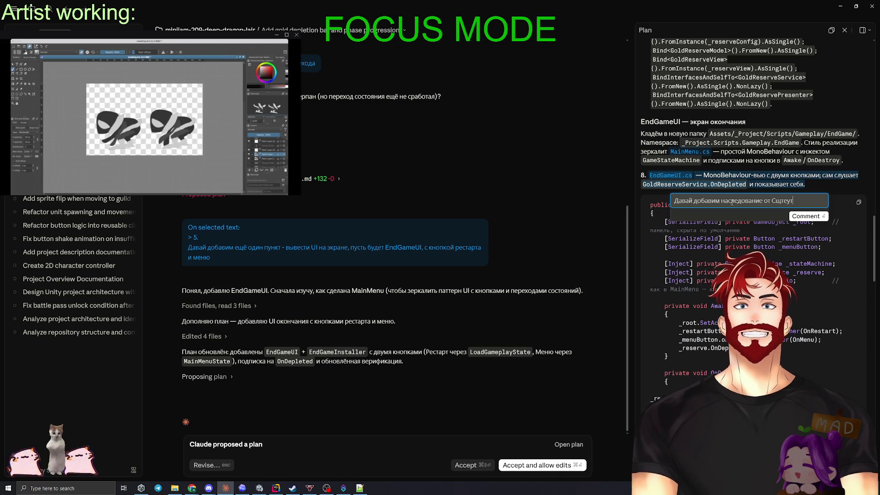
key(BackSpace)
key(BackSpace)
key(BackSpace)
key(BackSpace)
key(BackSpace)
key(BackSpace)
text(ContentUI)
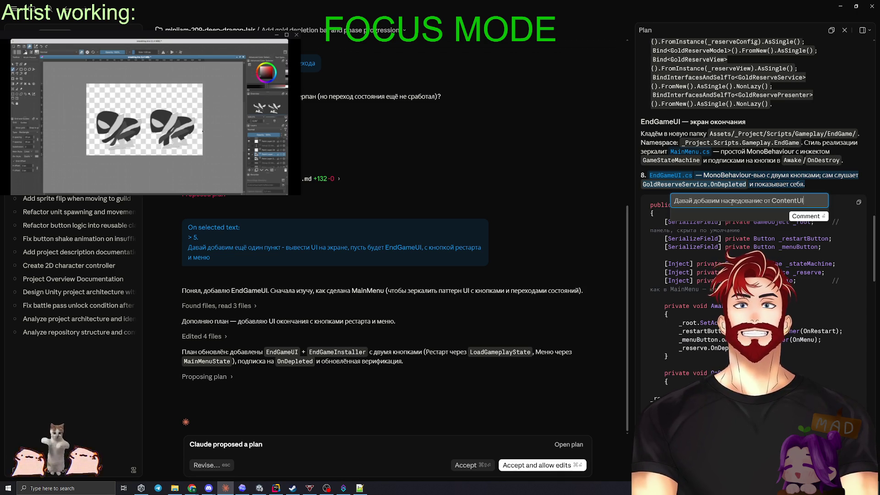
key(Return)
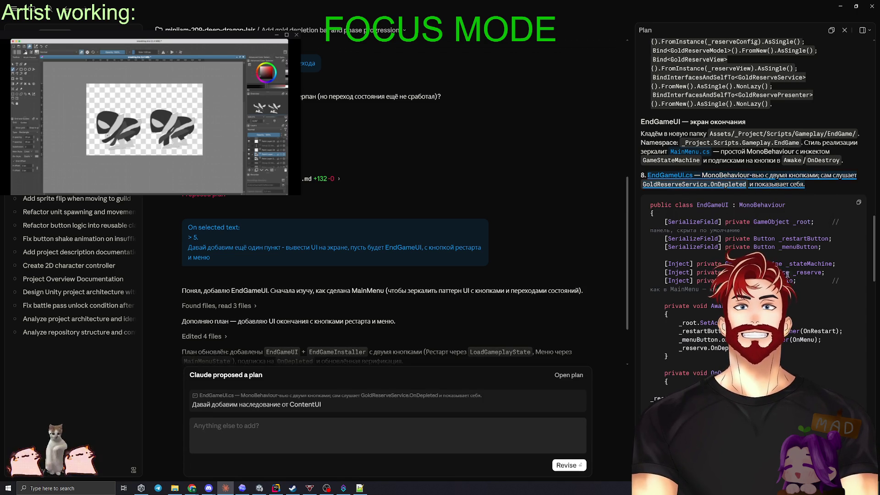
Send the plan revision request with the comment to Claude
scroll(787, 274, down, 5)
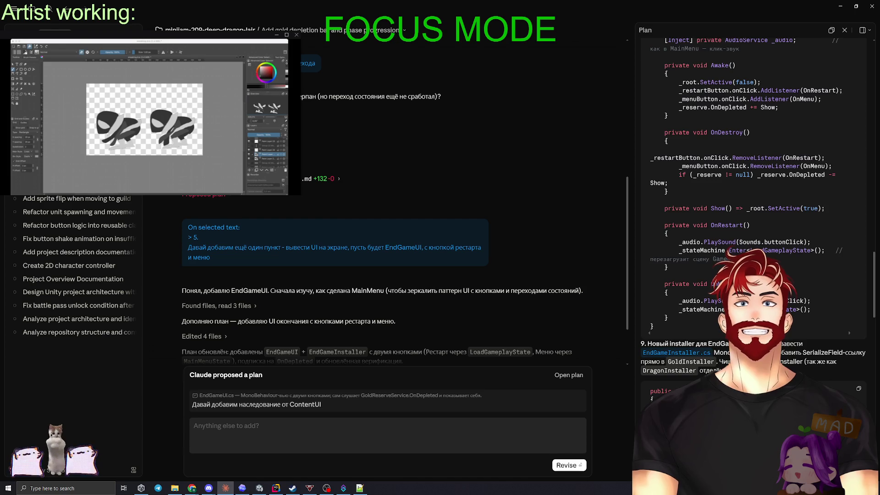
scroll(787, 274, down, 2)
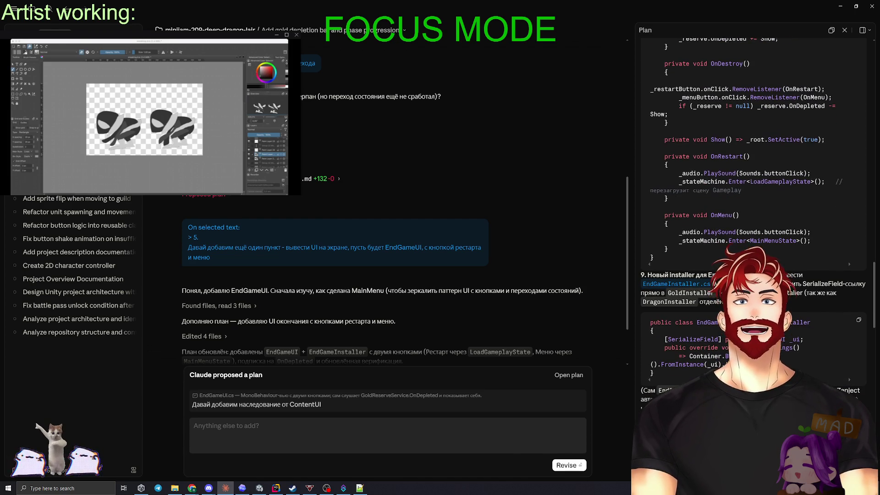
scroll(787, 274, down, 6)
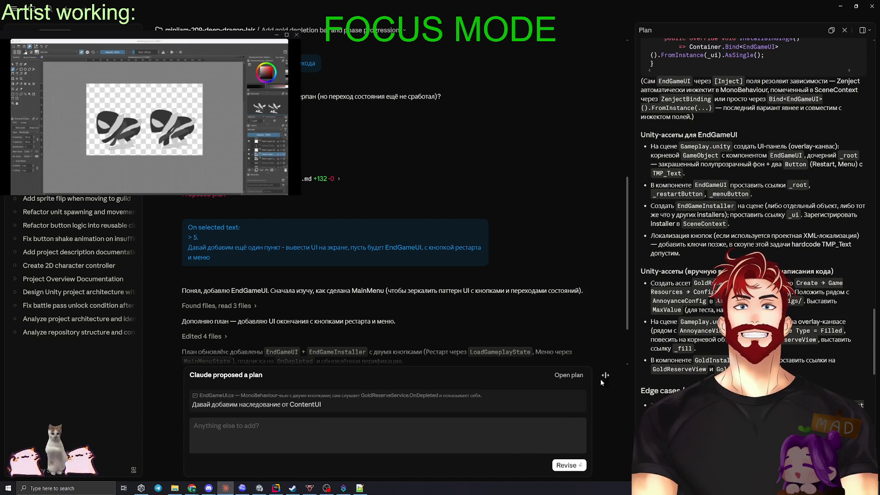
key(Return)
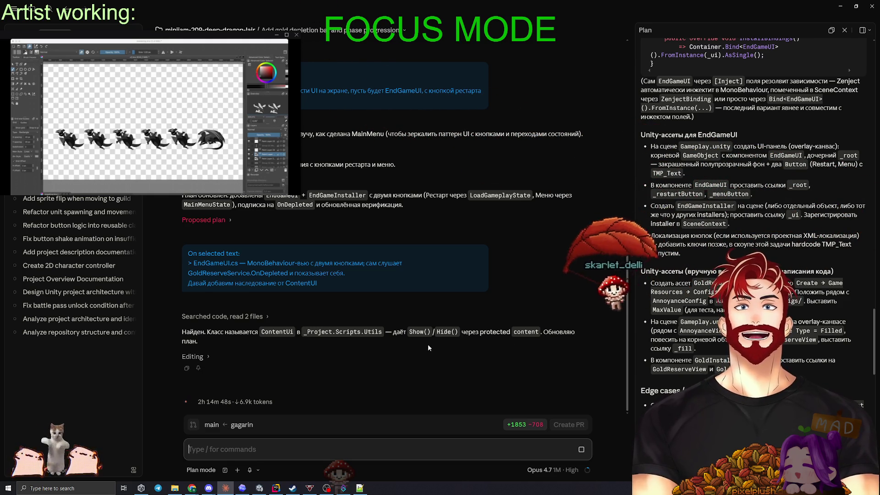
Check the context window and plan usage summary, then dismiss it
click(587, 474)
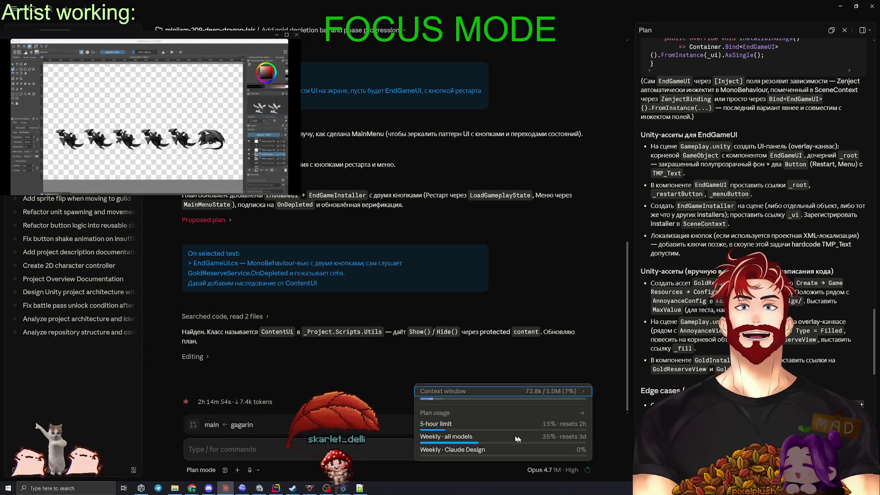
key(ctrl+a)
key(Escape)
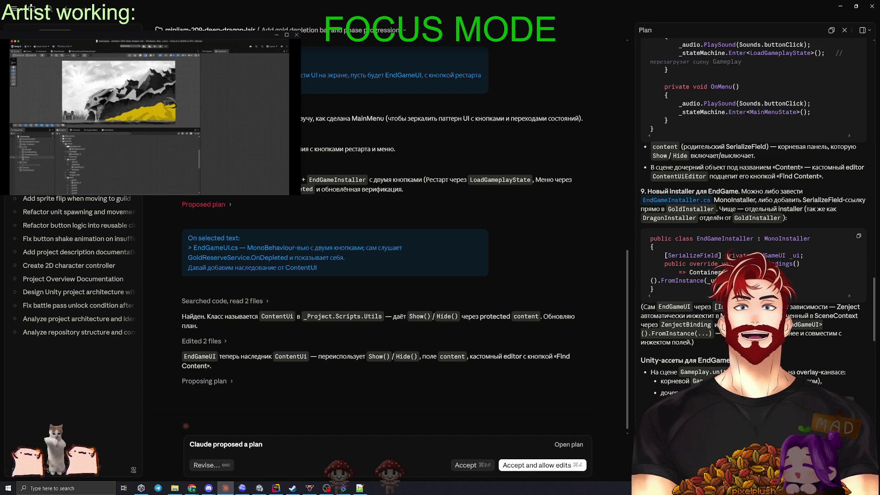
Review the full revised EndGameUI plan and approve it with 'Accept and allow edits'
scroll(742, 256, up, 10)
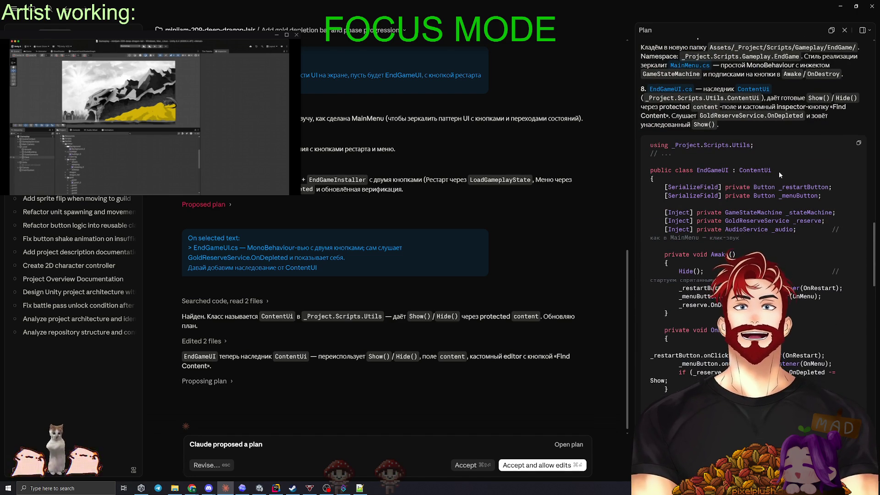
scroll(779, 171, down, 3)
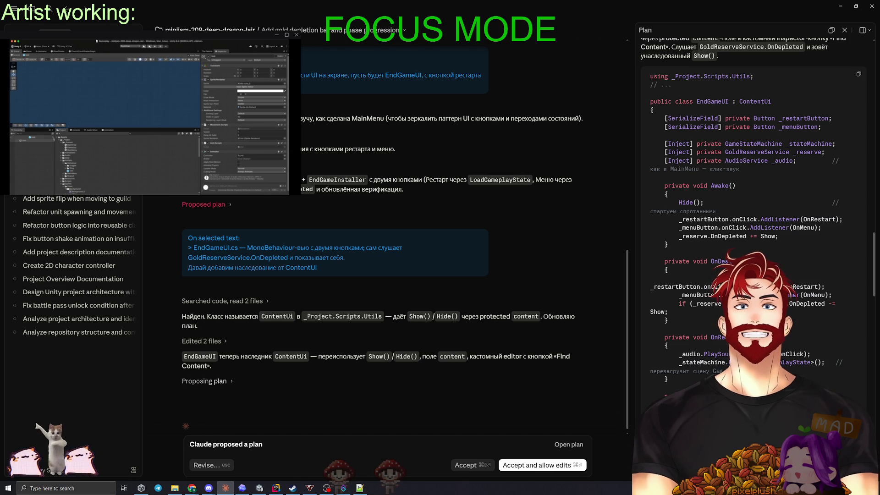
scroll(752, 206, down, 3)
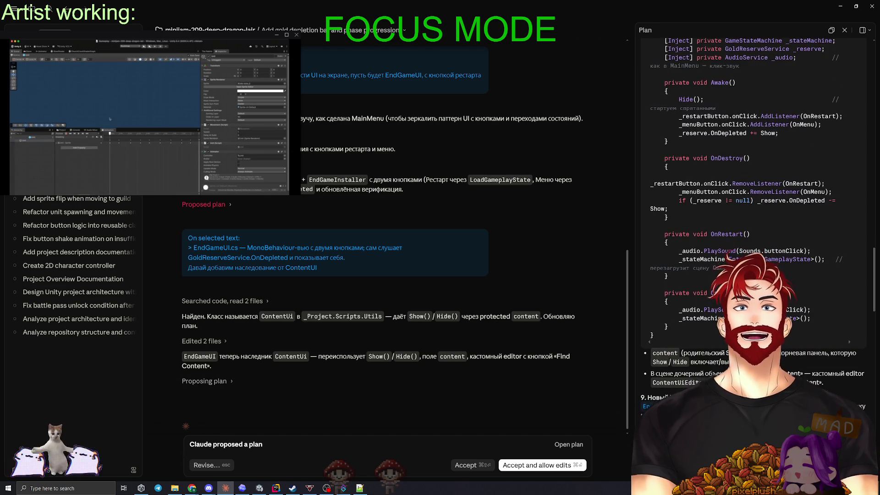
scroll(751, 207, down, 5)
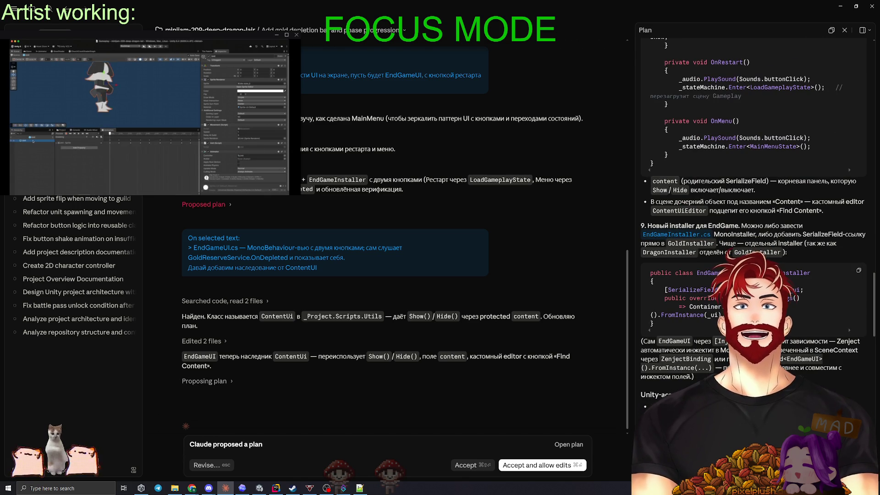
scroll(707, 327, down, 10)
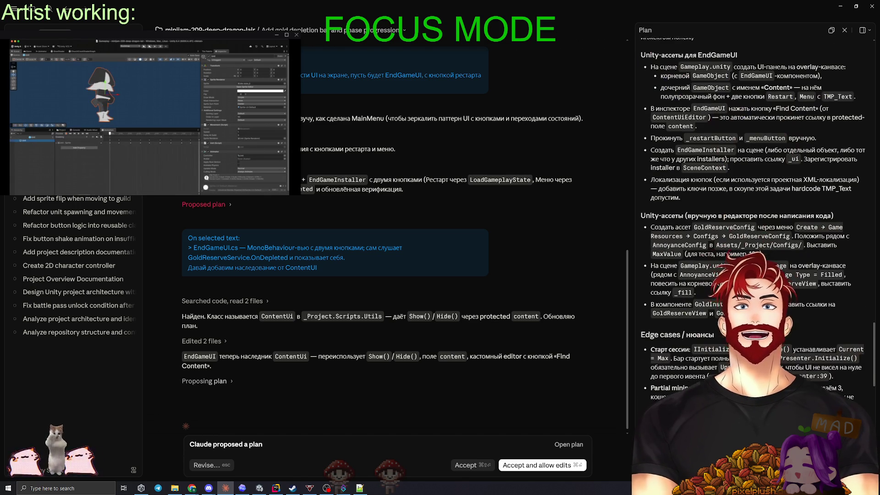
scroll(707, 326, down, 20)
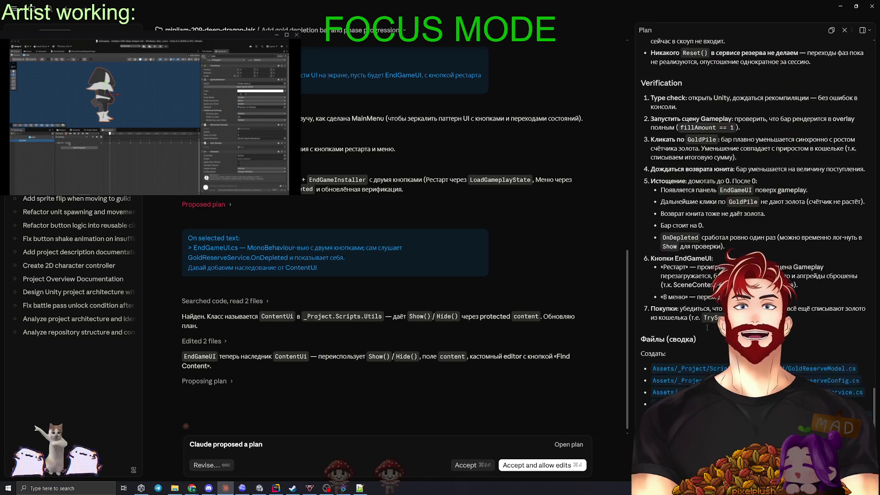
scroll(707, 326, up, 20)
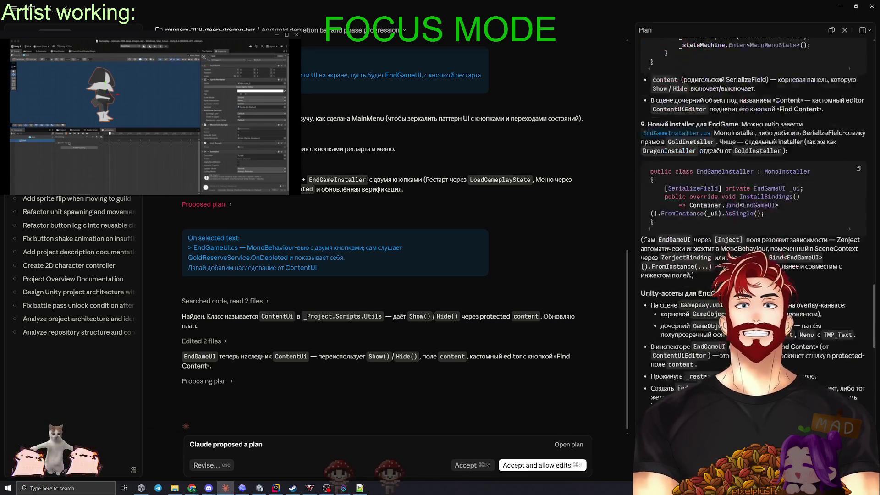
scroll(751, 206, up, 15)
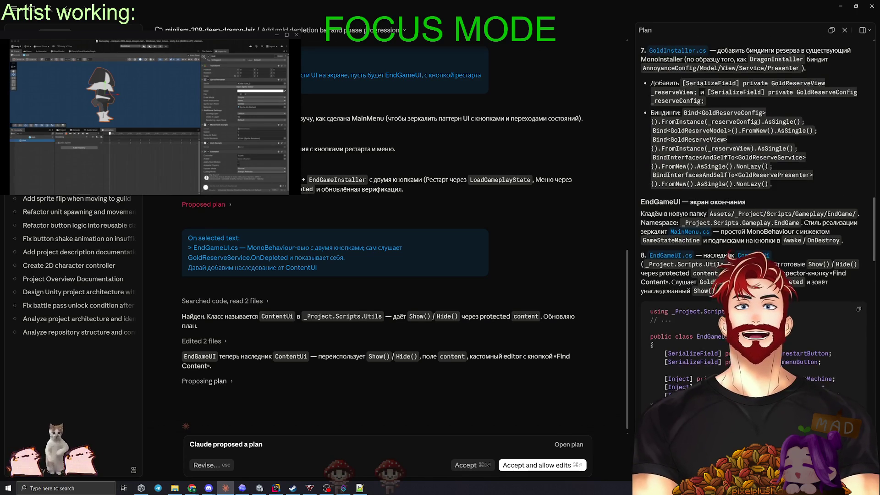
scroll(751, 206, up, 10)
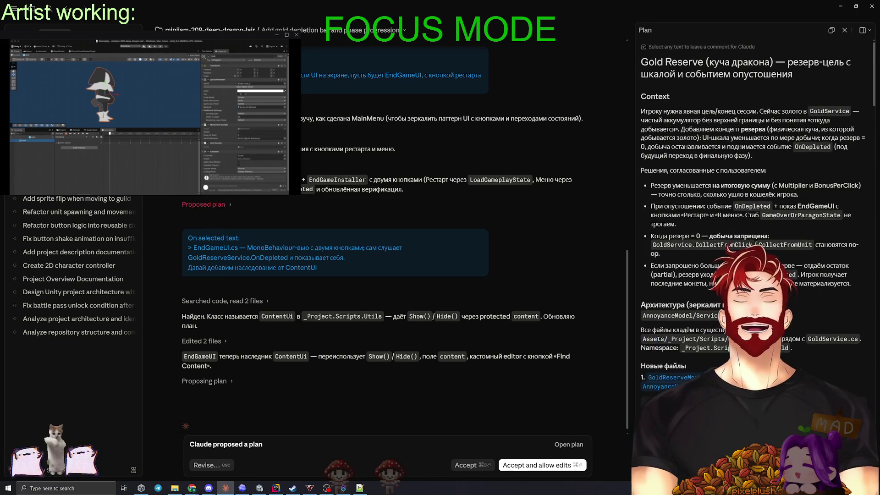
scroll(751, 206, down, 20)
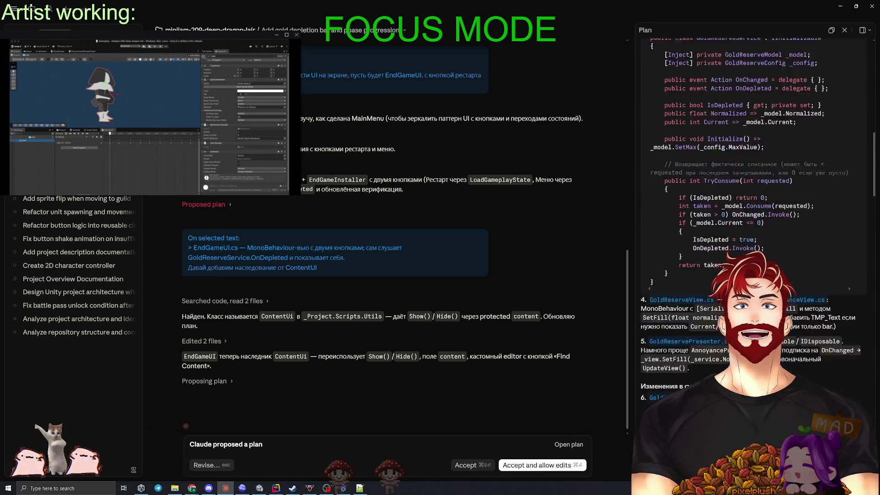
scroll(751, 206, down, 10)
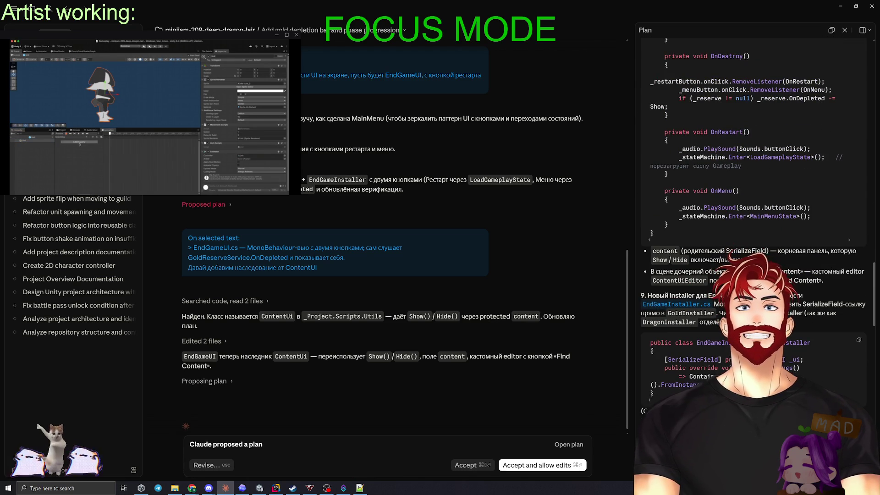
scroll(751, 229, down, 5)
scroll(751, 220, down, 8)
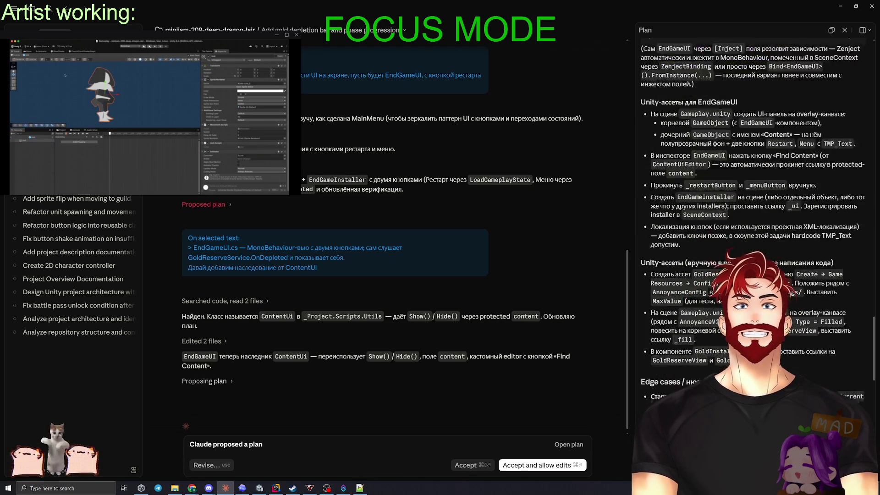
scroll(751, 220, down, 9)
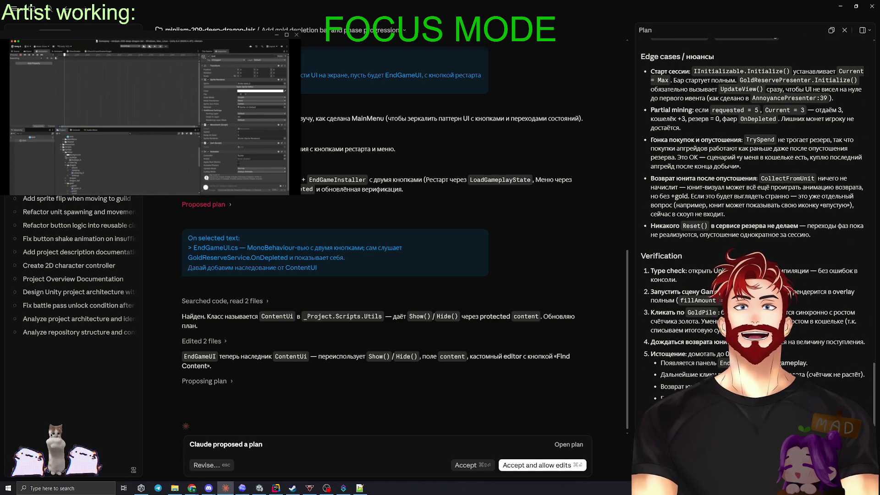
scroll(751, 220, down, 10)
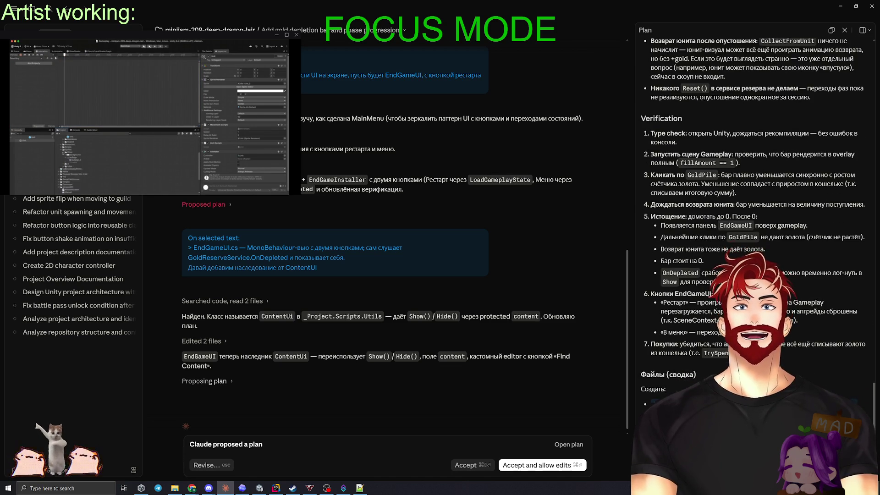
scroll(751, 220, up, 15)
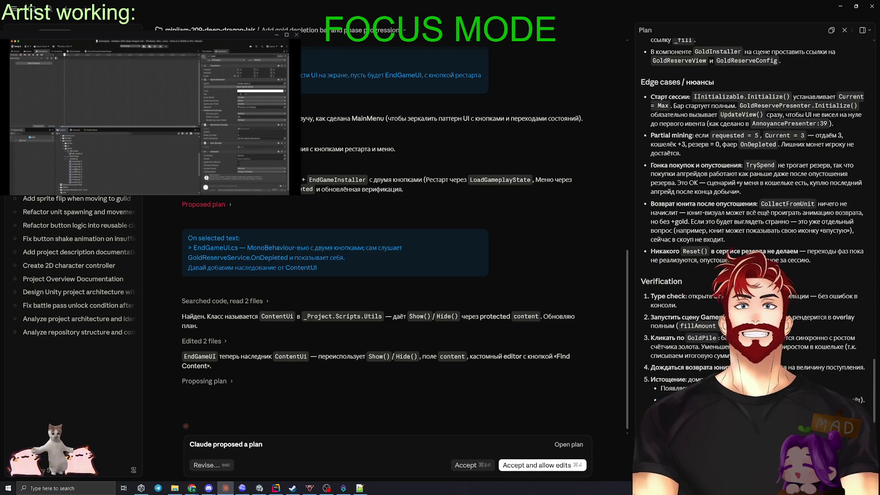
scroll(751, 220, up, 10)
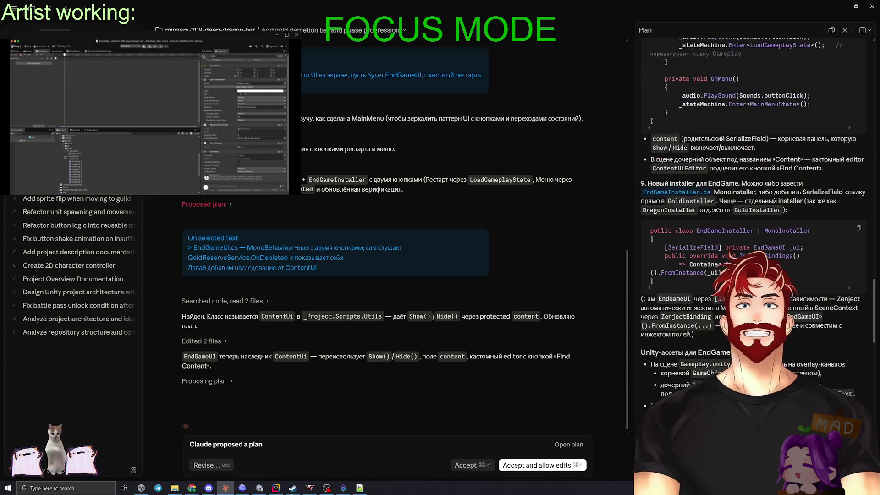
scroll(751, 220, down, 10)
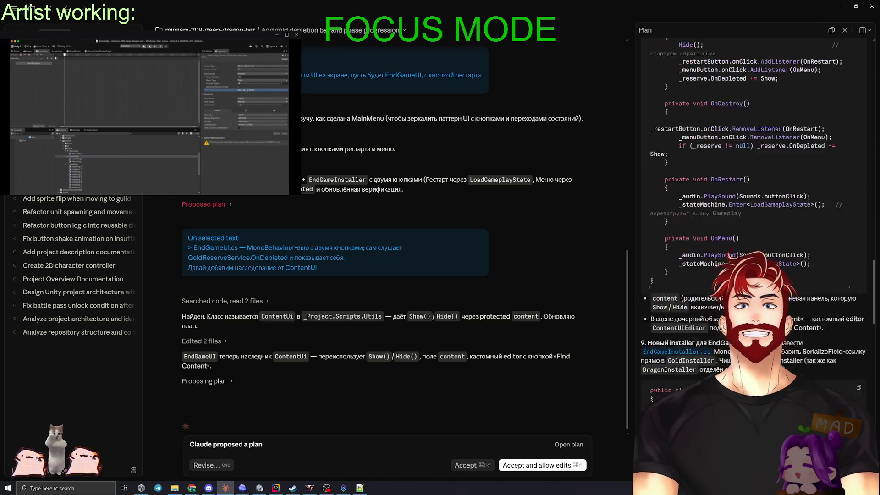
click(549, 466)
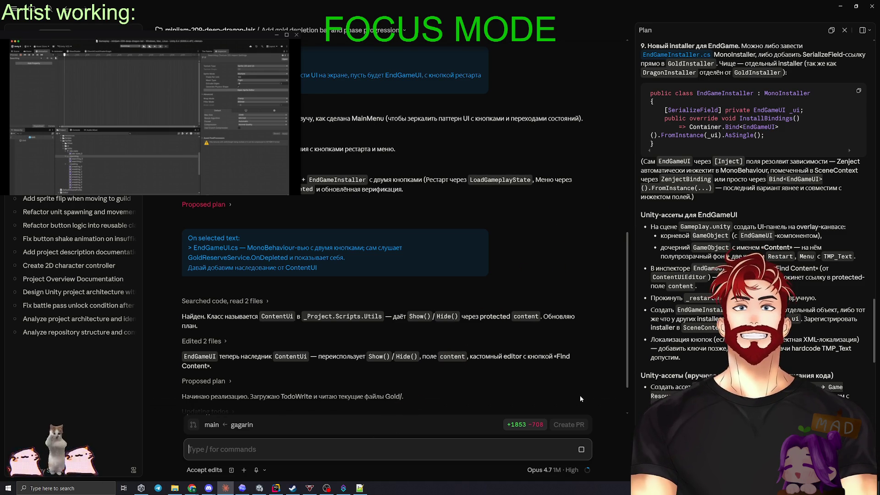
Check context usage while Claude implements the EndGameUI plan
scroll(571, 369, down, 2)
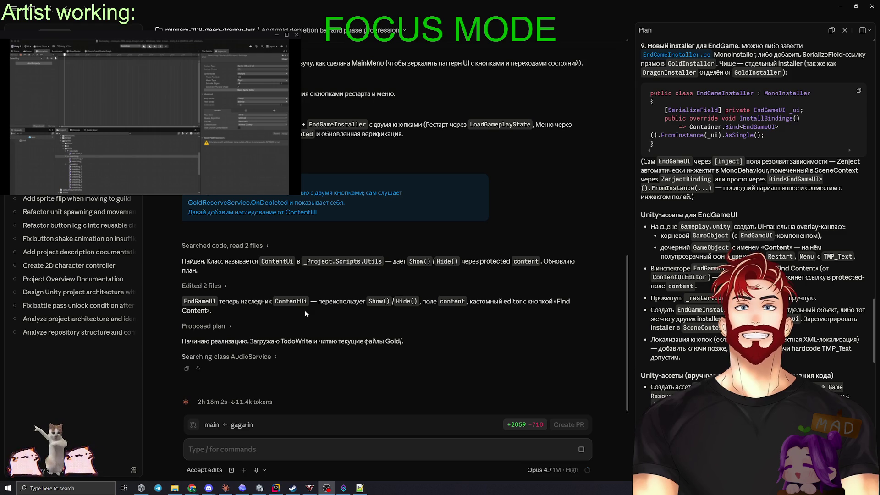
click(588, 472)
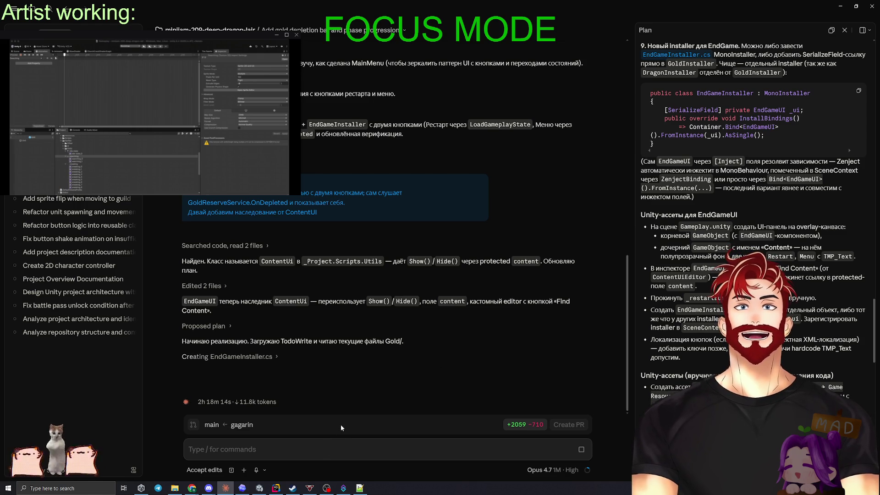
Bring Codex full-screen and start a new plan-mode prompt with Russian input
click(243, 487)
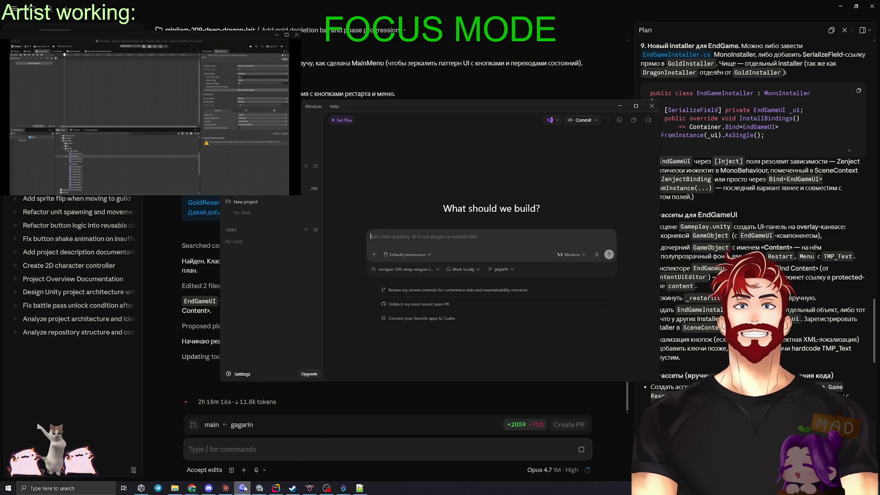
click(636, 105)
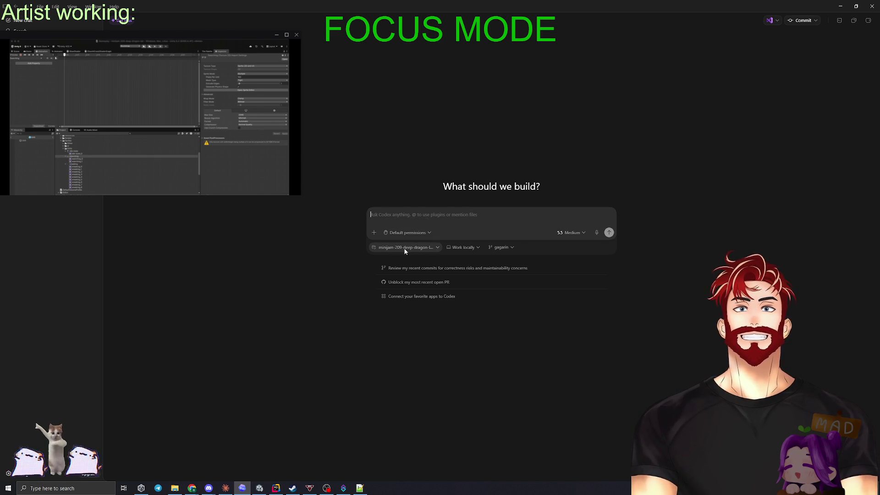
click(396, 215)
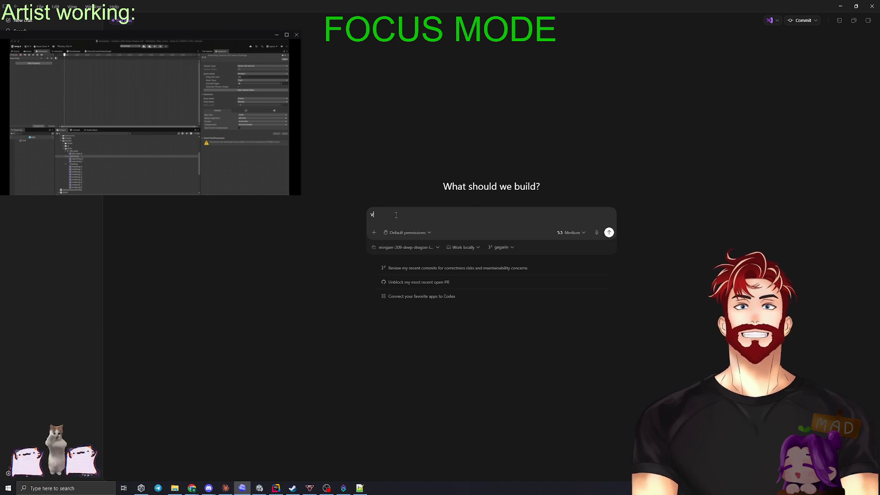
key(super+space)
click(374, 232)
click(409, 207)
click(456, 218)
Write and send the request about an end-game camera zoom-out anchored bottom-left, possibly using Cinemachine
text(давай обсудим след задачу: Мне н)
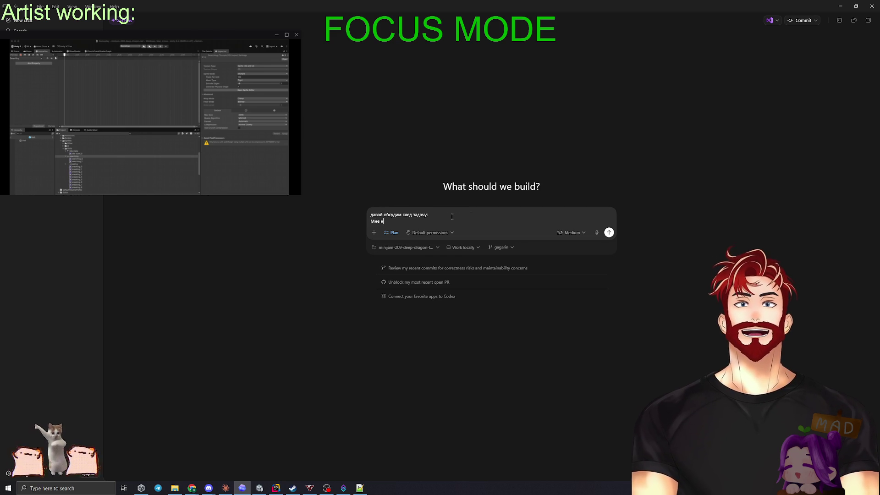
text(адо при д)
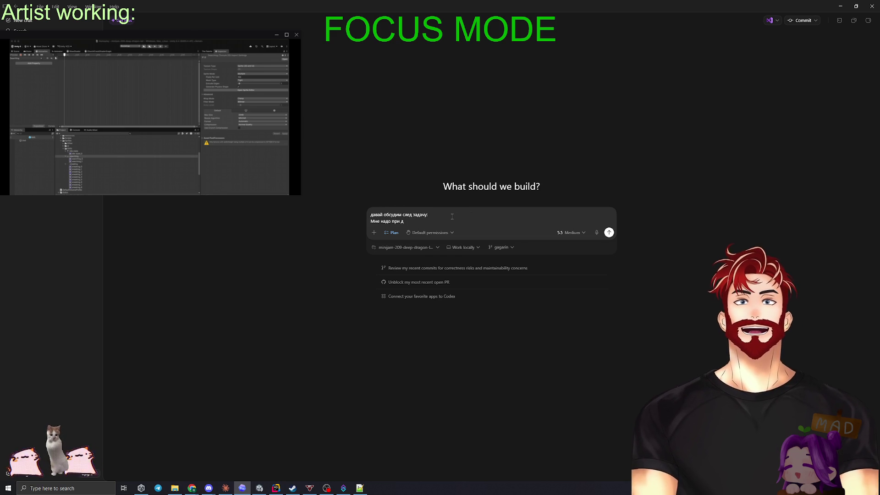
text(остижении )
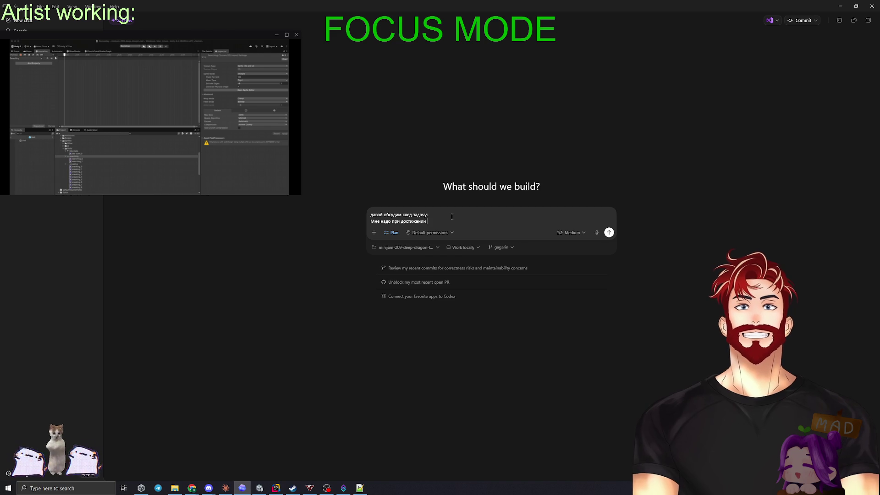
text(текущего эн)
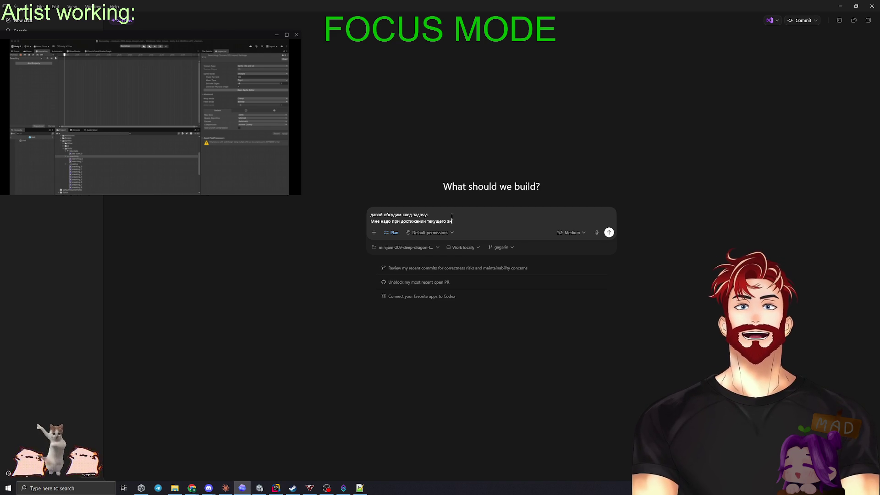
text(дгейма вместо отри)
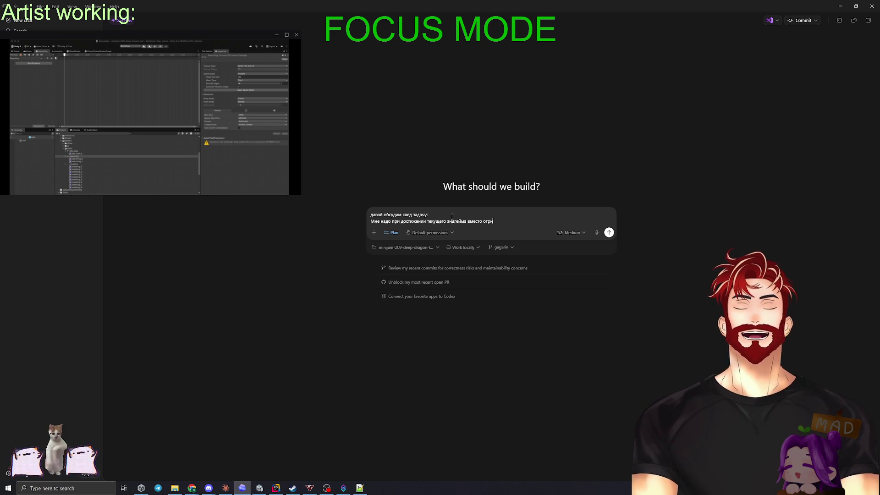
key(BackSpace)
key(BackSpace)
key(BackSpace)
key(BackSpace)
text(показа плашк)
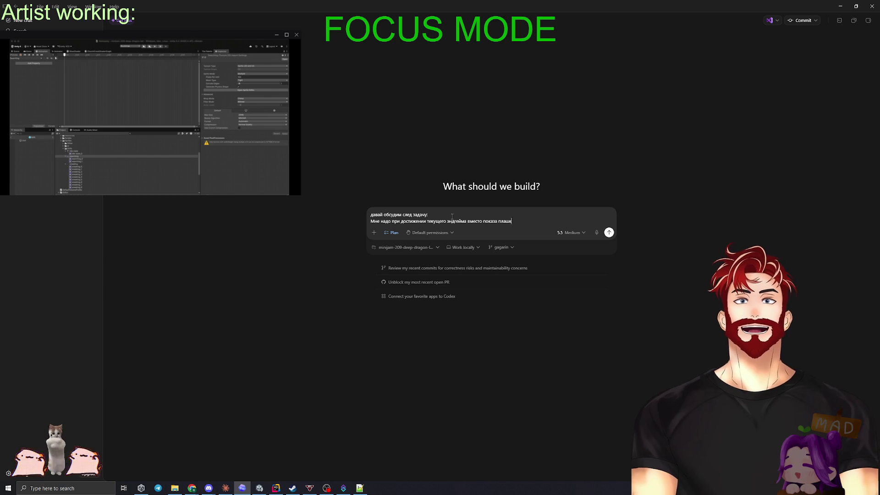
text(и "отодвигать" камеру)
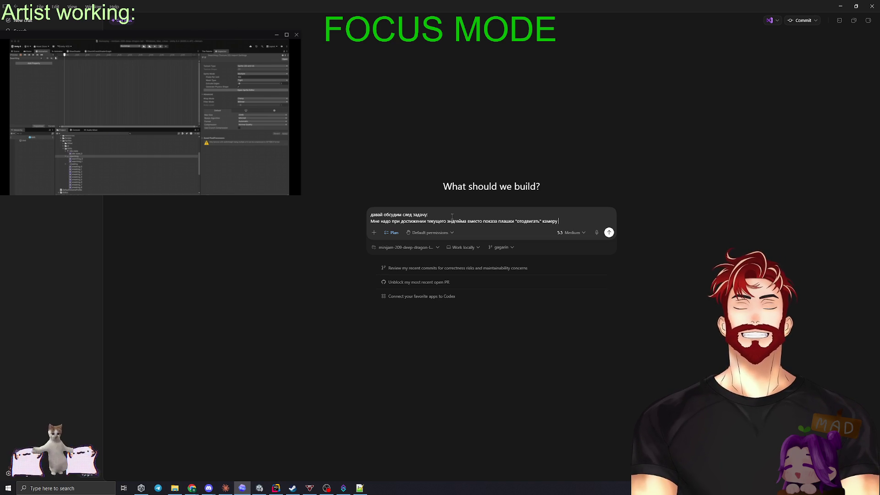
text( и пок)
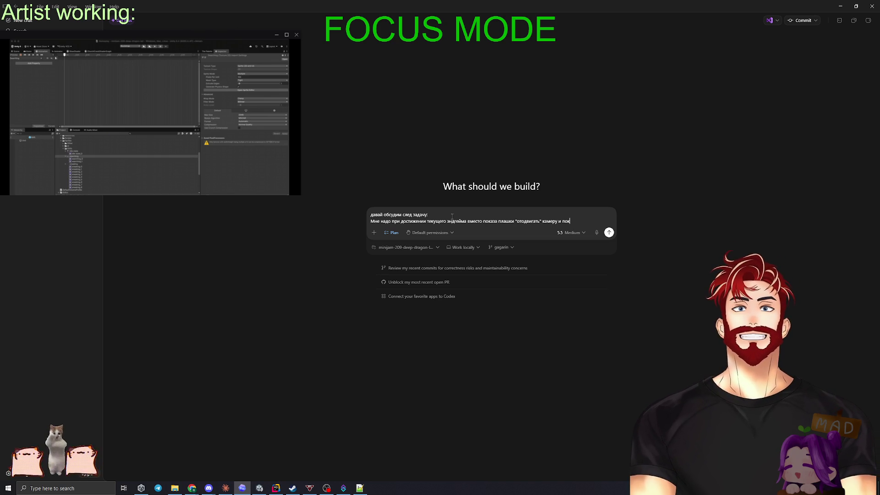
text(азывать чуть бо)
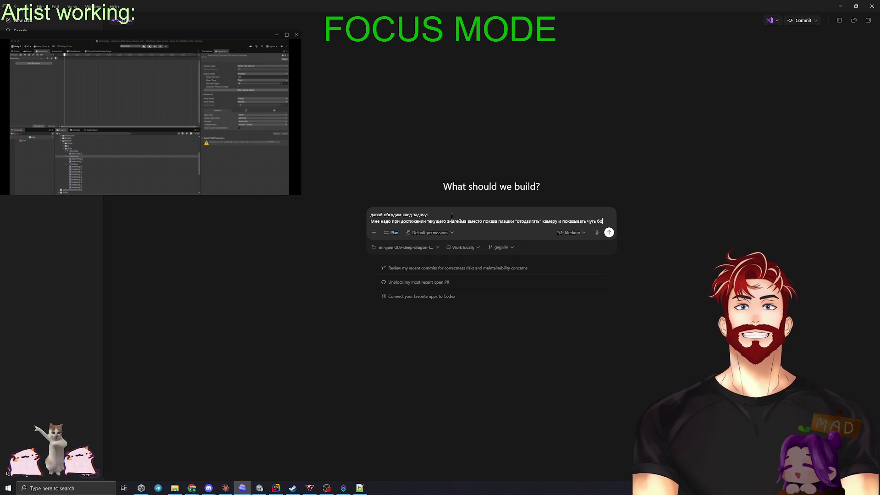
text(льшую часть э)
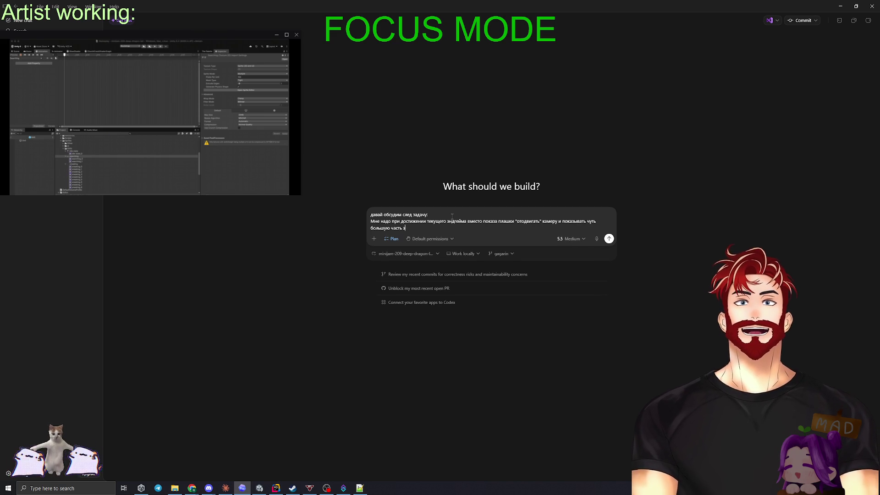
text(крана.)
key(shift+Return)
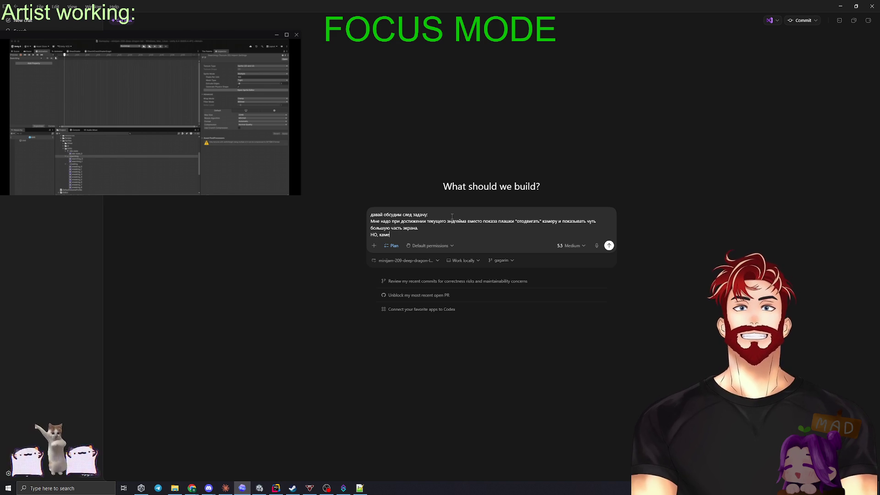
text(ра должна расширяться вверз)
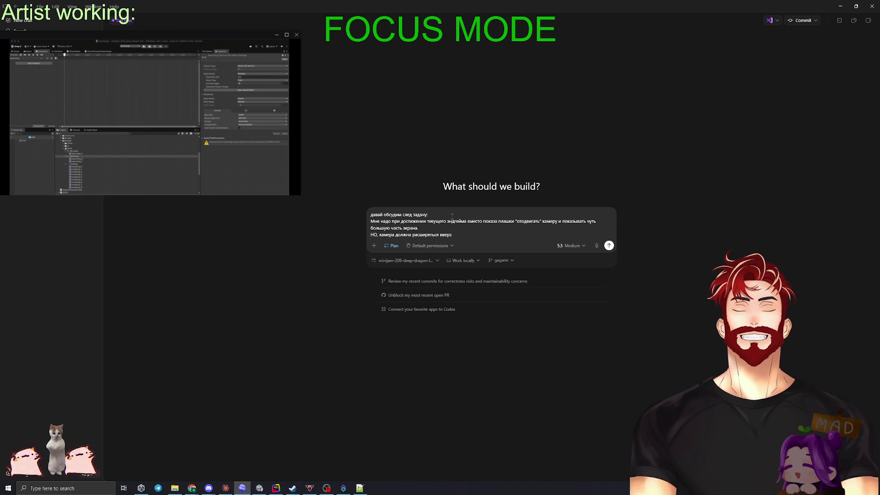
text(раво, т.е. нижний)
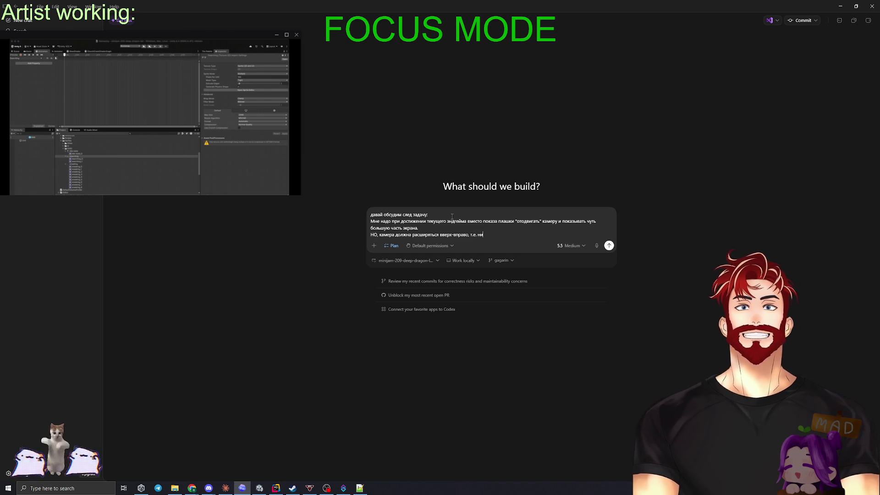
text(ол камеры вс)
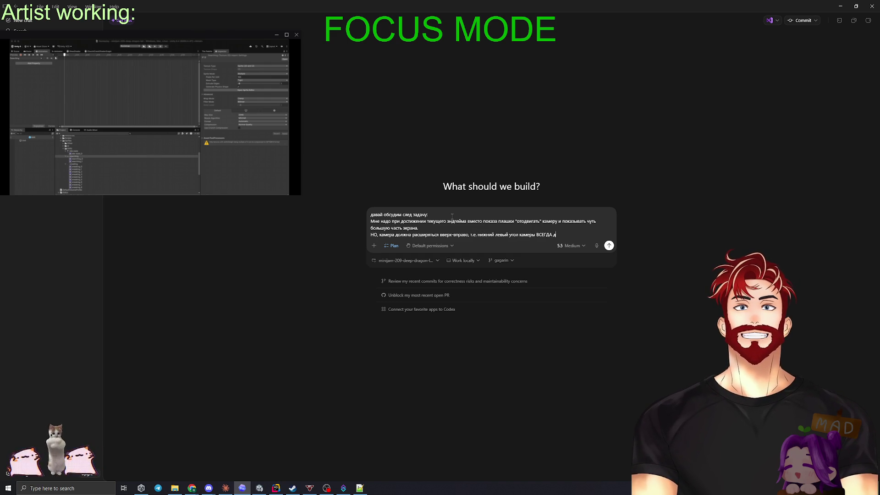
text(жен остават)
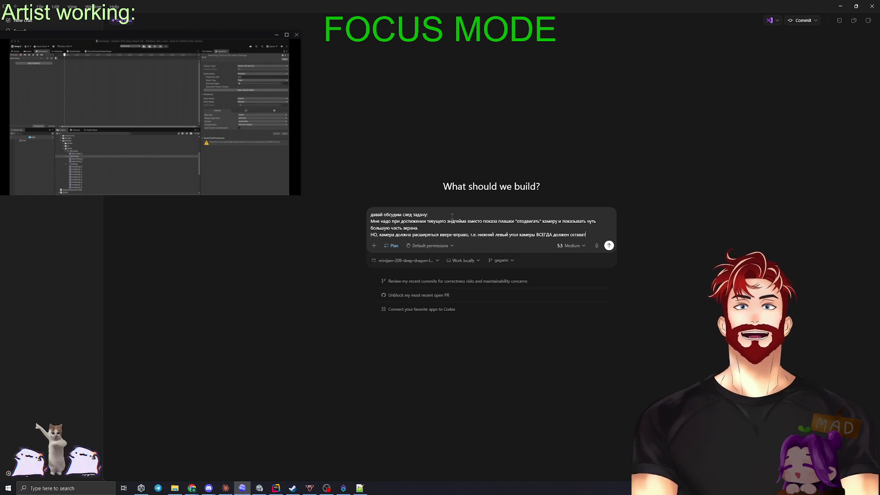
text(ься снизу)
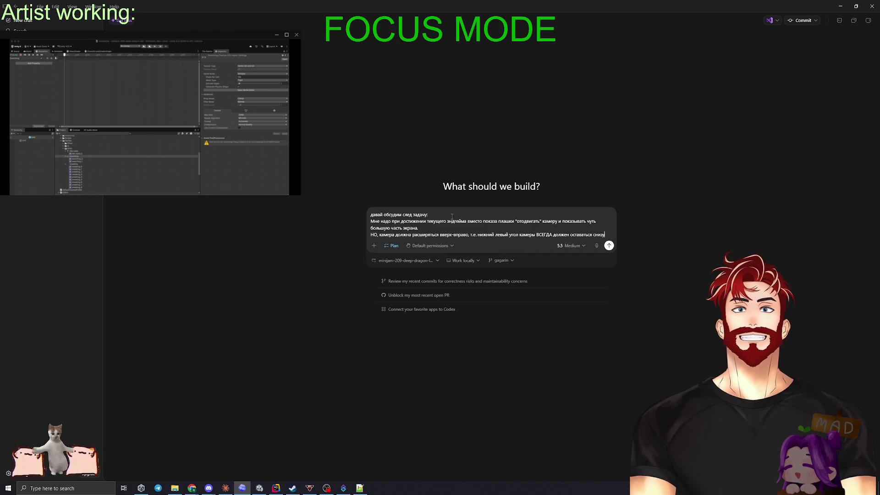
text( слева.)
key(shift+Return)
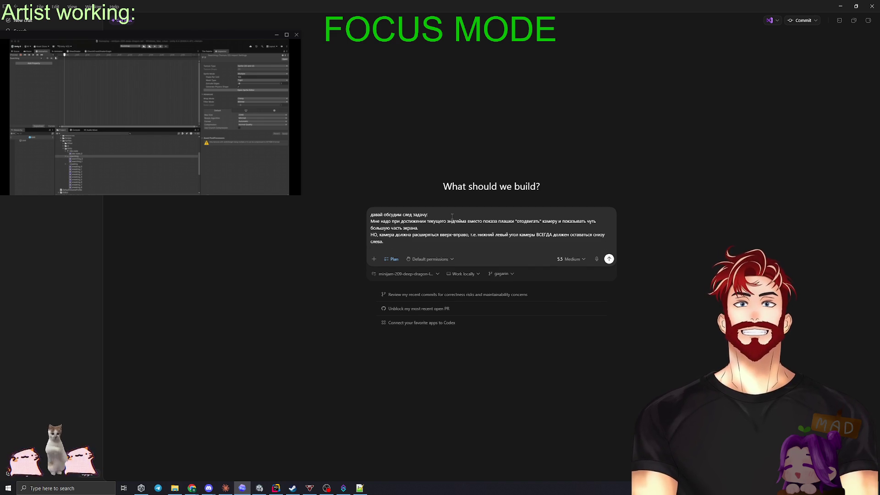
text(Я думаю использовать Cinem)
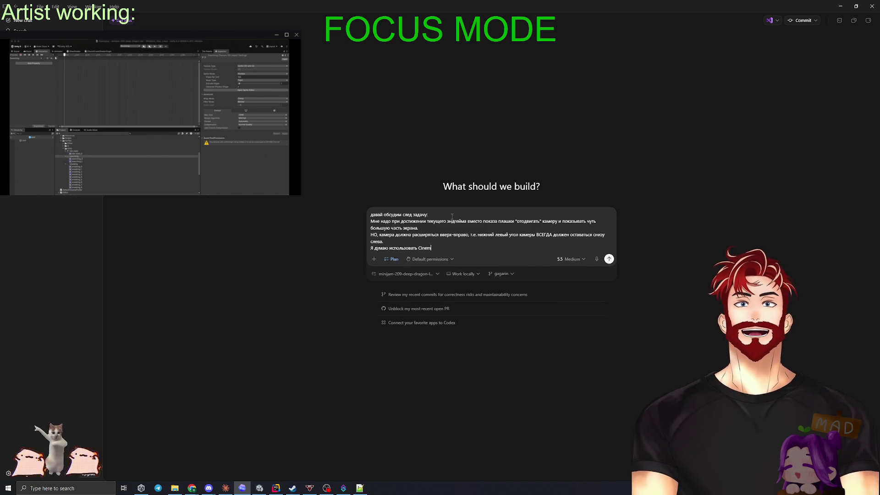
text(achine, но по)
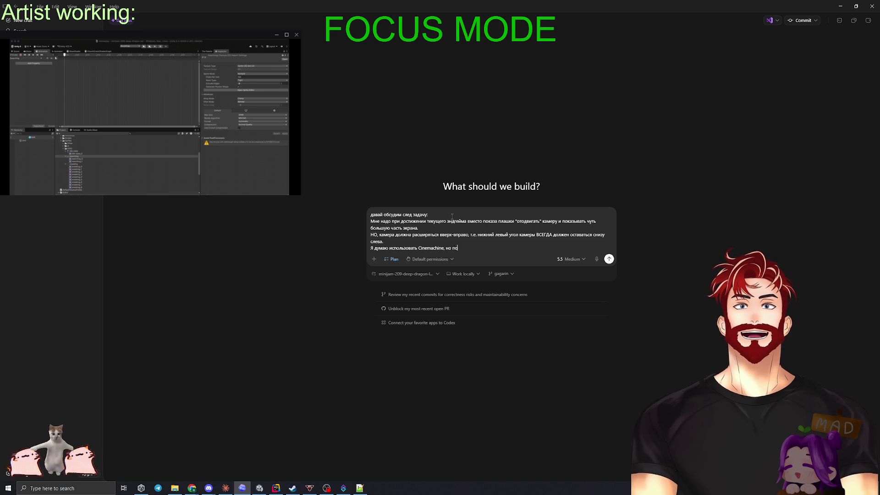
text(ка не понимаю как, подсказыва)
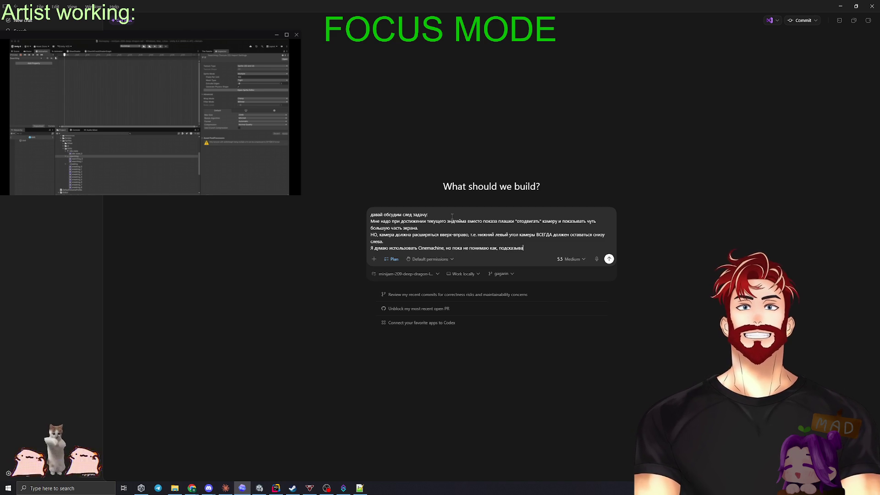
text(й)
key(Return)
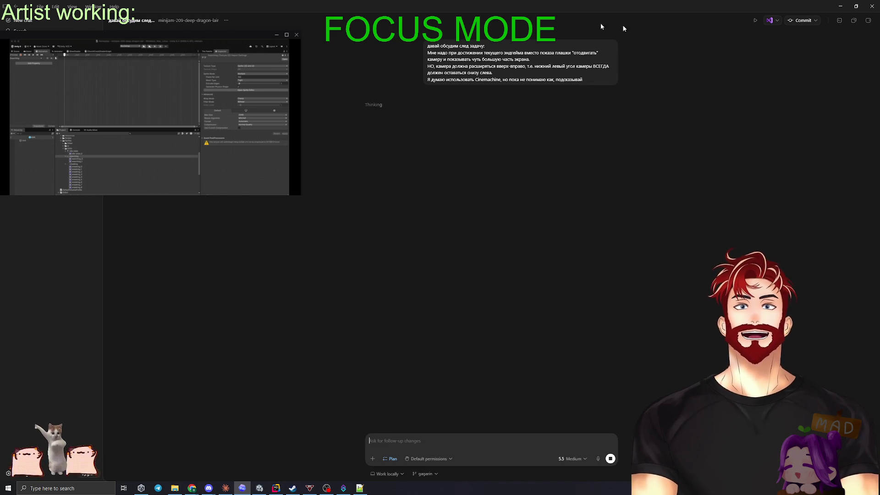
Copy the previously sent camera request from the Codex chat
key(alt+Tab)
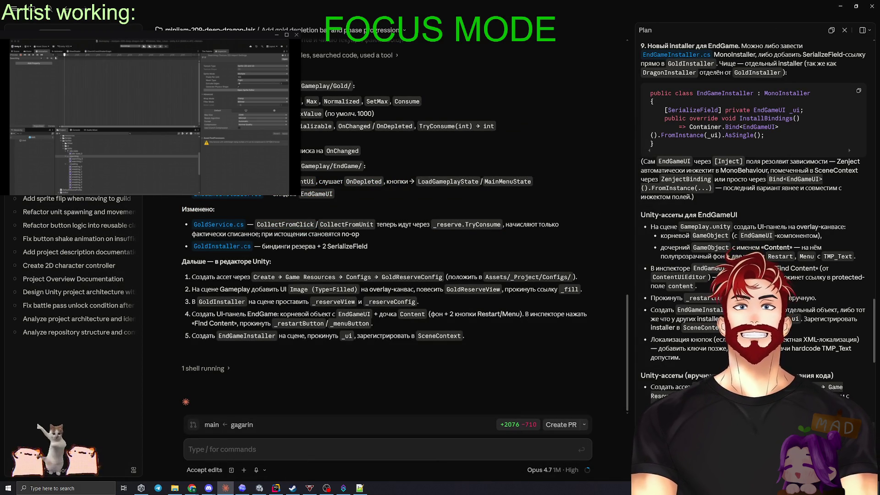
key(alt+Tab)
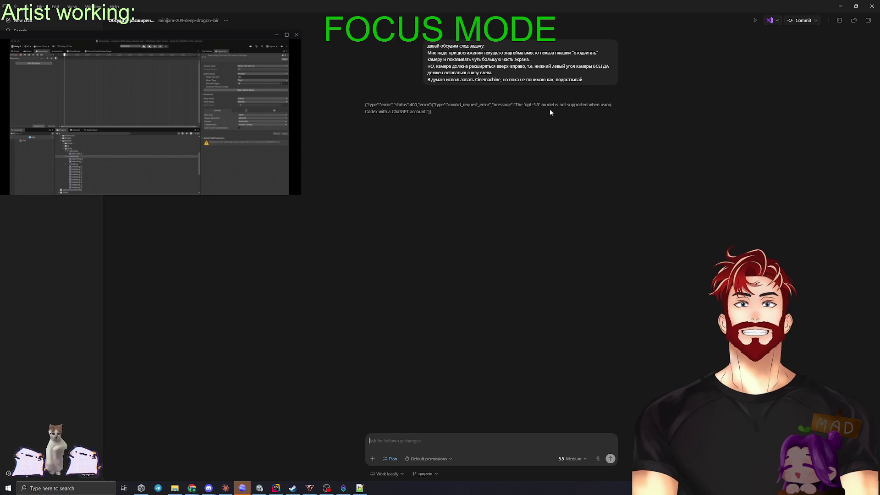
mouse_move(587, 82)
drag(585, 78, 426, 44)
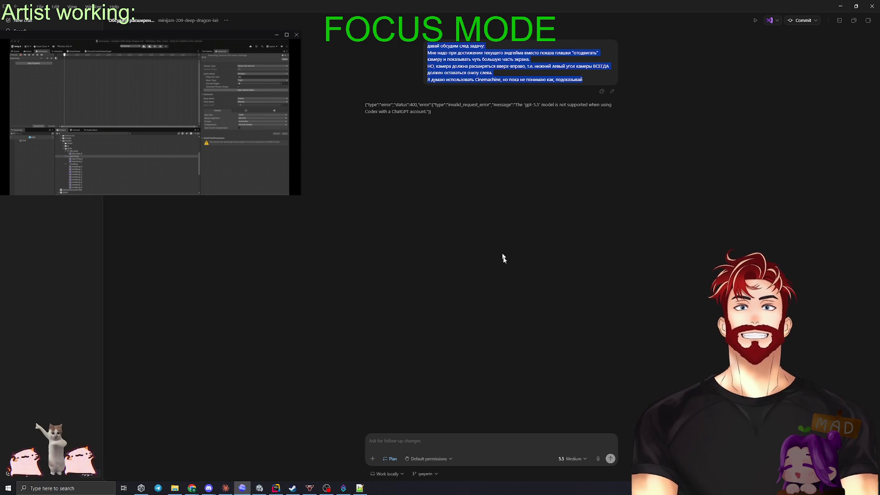
Look through the model choices and the app settings without changing anything
click(571, 459)
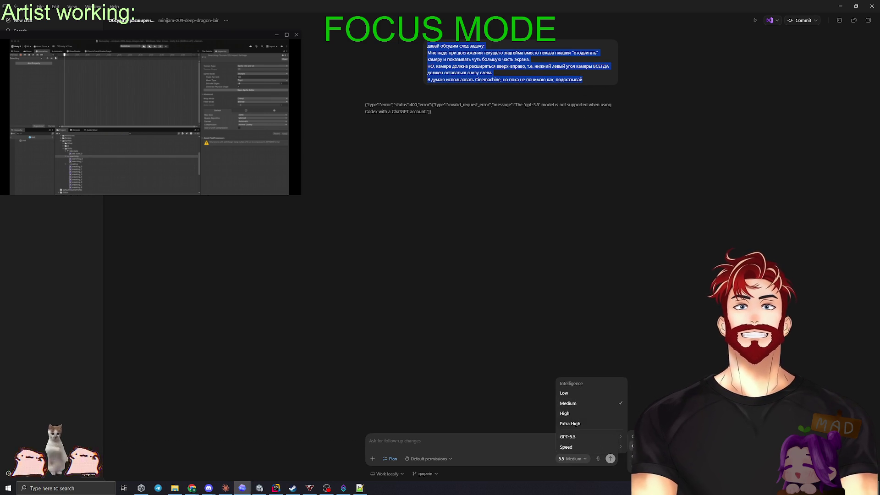
click(485, 238)
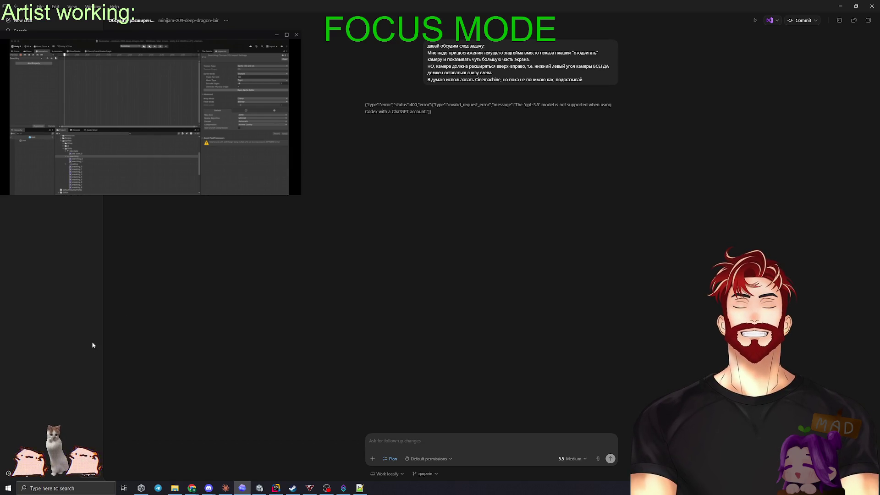
click(8, 473)
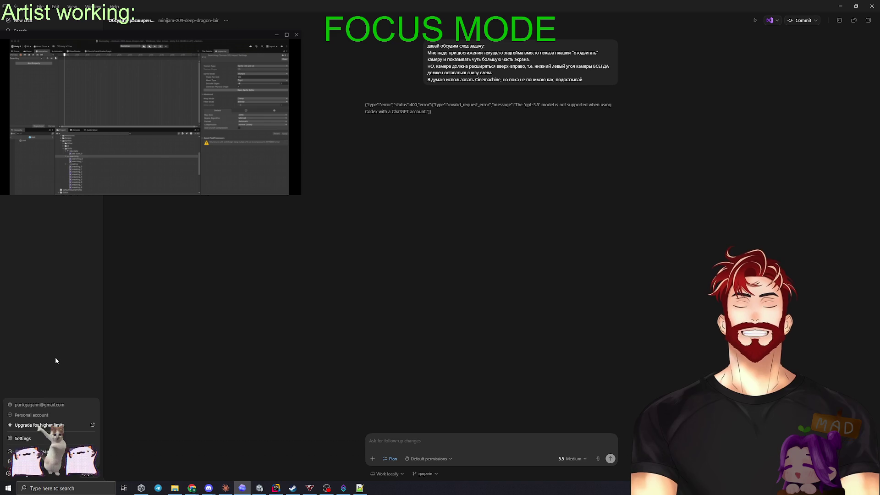
click(22, 438)
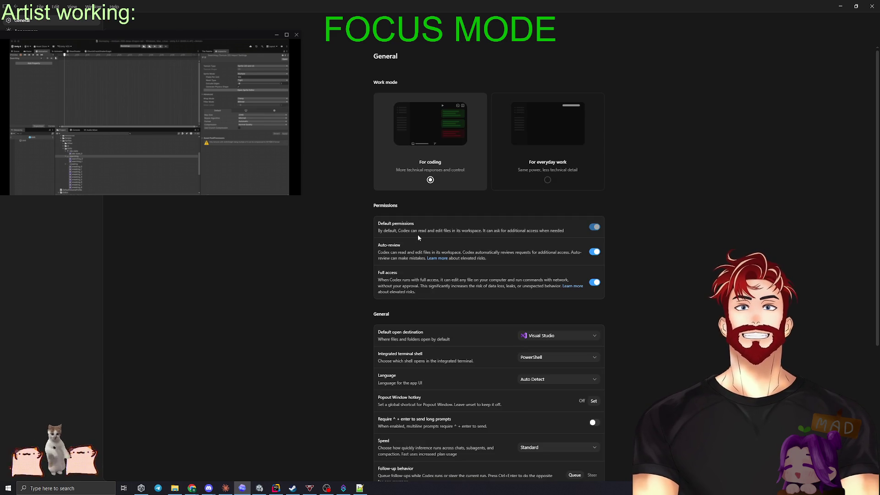
scroll(442, 293, down, 4)
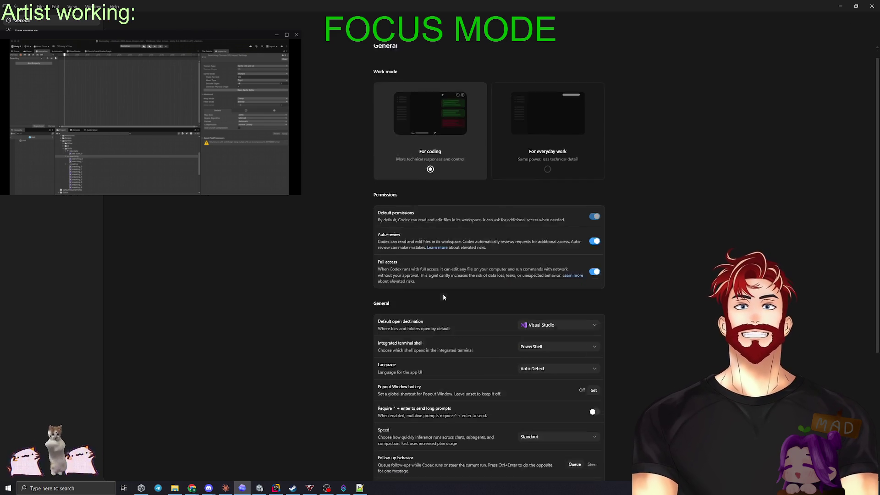
scroll(450, 296, up, 4)
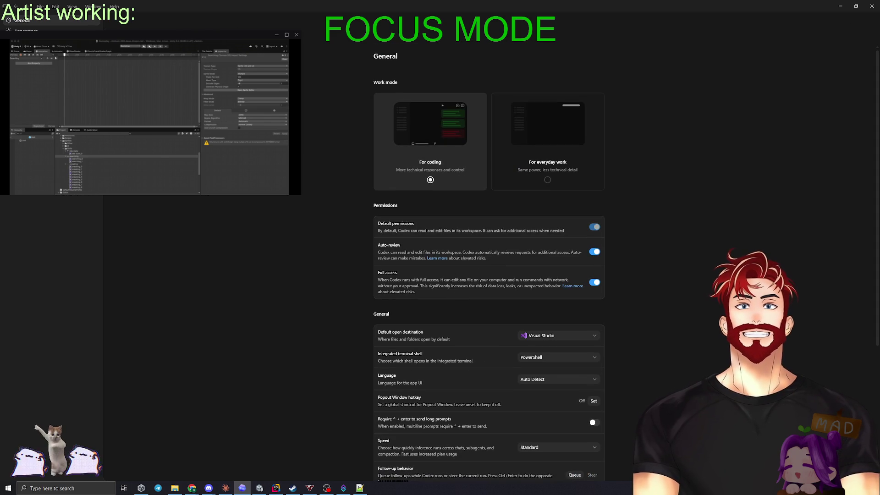
key(Escape)
Switch the model to GPT-5.4 and resend the pasted camera request
click(573, 458)
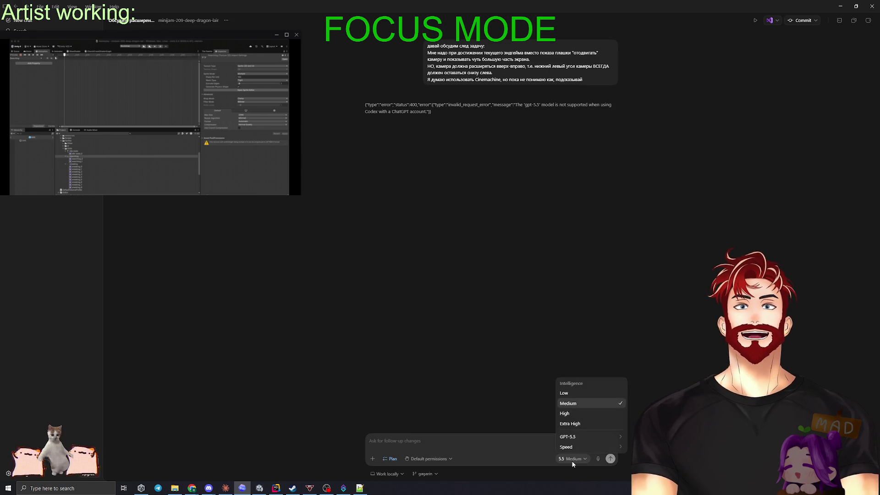
click(650, 446)
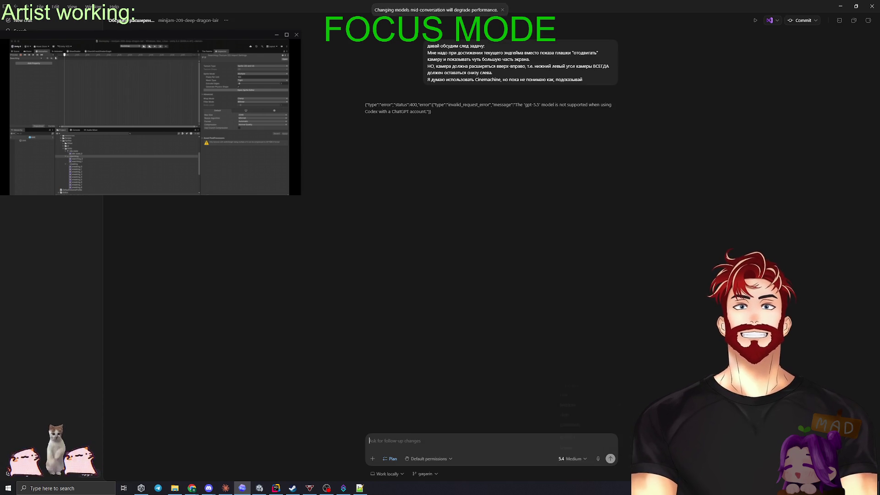
click(395, 441)
text(давай обсудим след задачу: Мне надо при достижении текущего эндгейма вместо показа плашки "отодвигать" камеру и показывать чуть большую часть экрана. НО, камера должна расширяться вверх-вправо, т.е. нижний левый угол камеры ВСЕГДА должен оставаться снизу слева. Я думаю использовать Cinemachine, но пока не понимаю как, подсказывай)
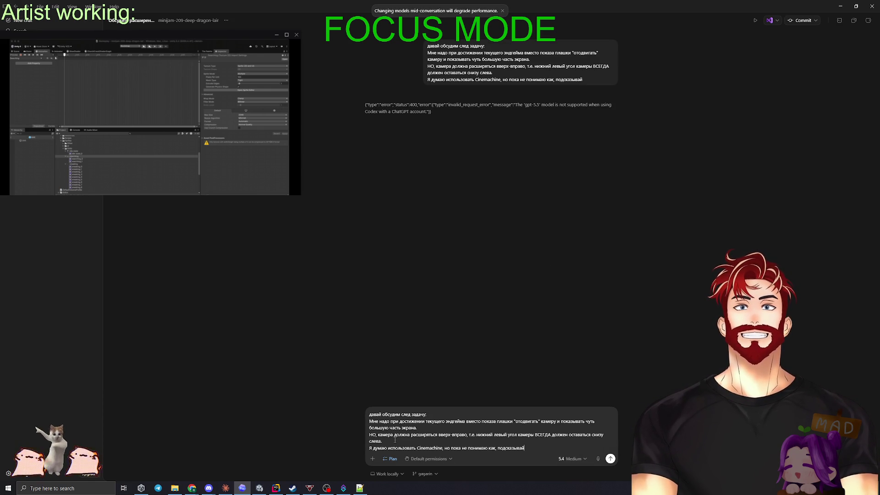
key(Return)
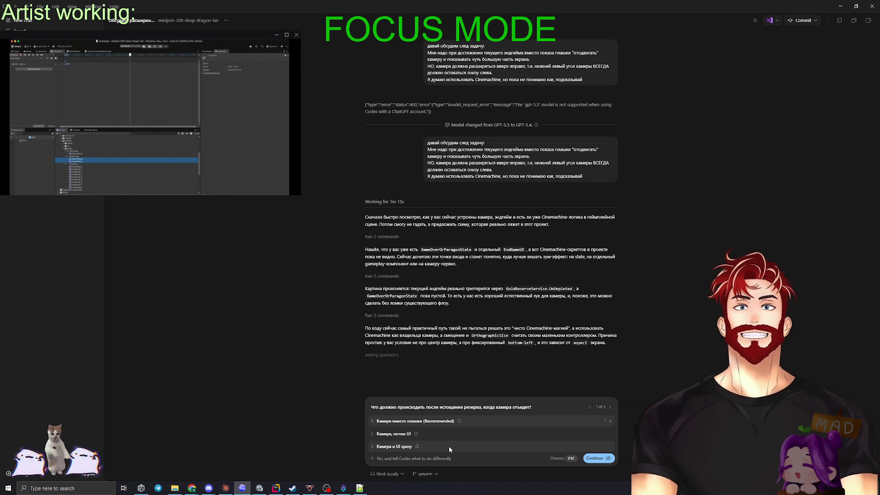
Answer the first question with 'Камера вместо плашки', moving the camera instead of showing the panel
click(407, 459)
text(я не понимаю в чём разница этих вариантов)
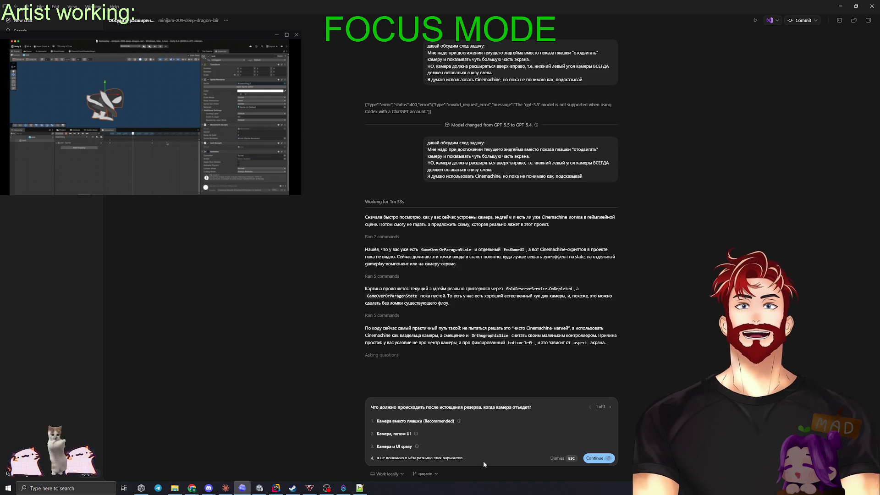
key(BackSpace)
click(413, 422)
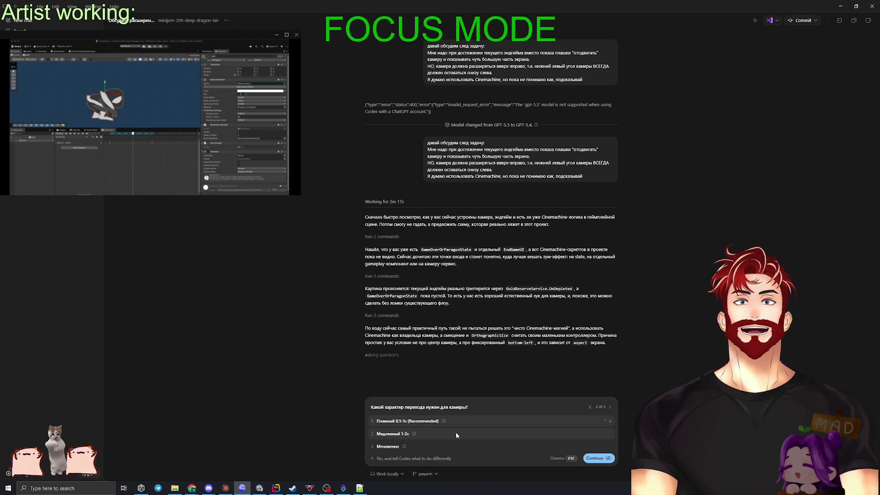
Answer the transition and implementation-path questions and submit all three answers
click(455, 432)
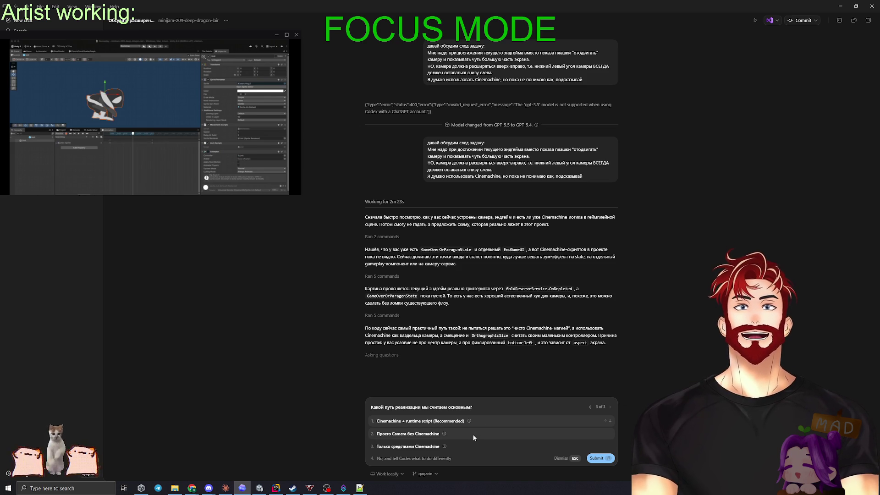
click(444, 458)
mouse_move(467, 422)
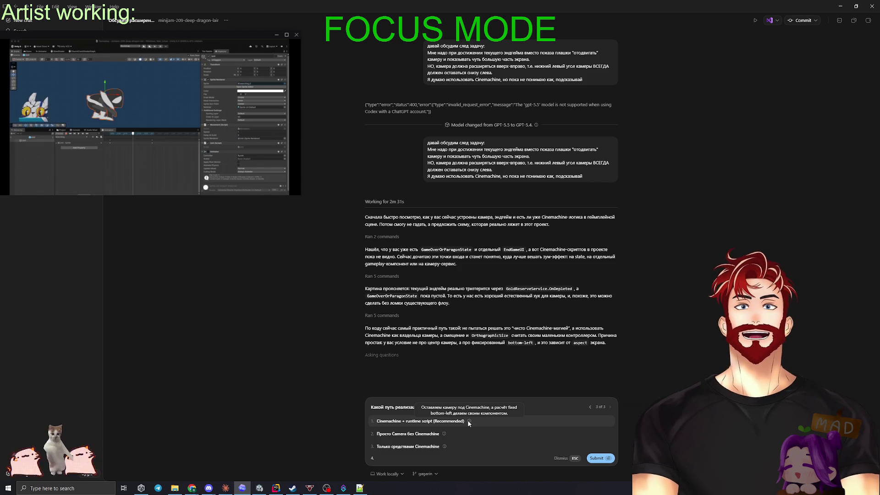
mouse_move(444, 445)
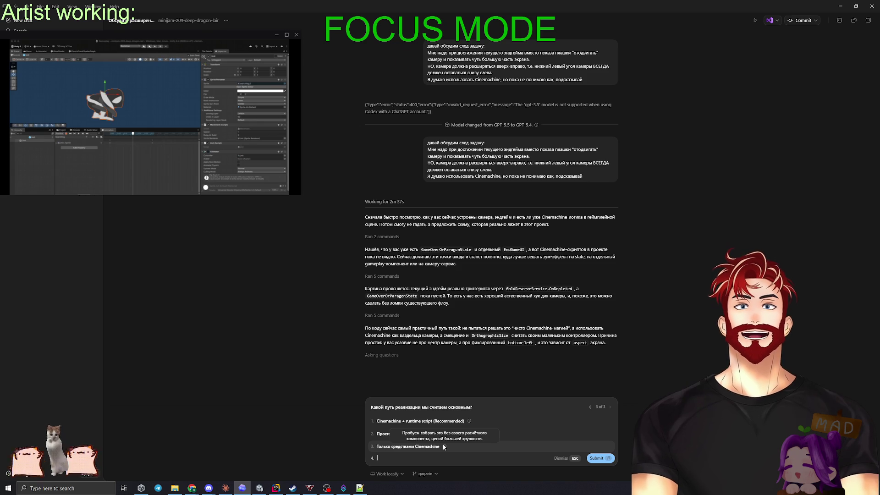
text(дав)
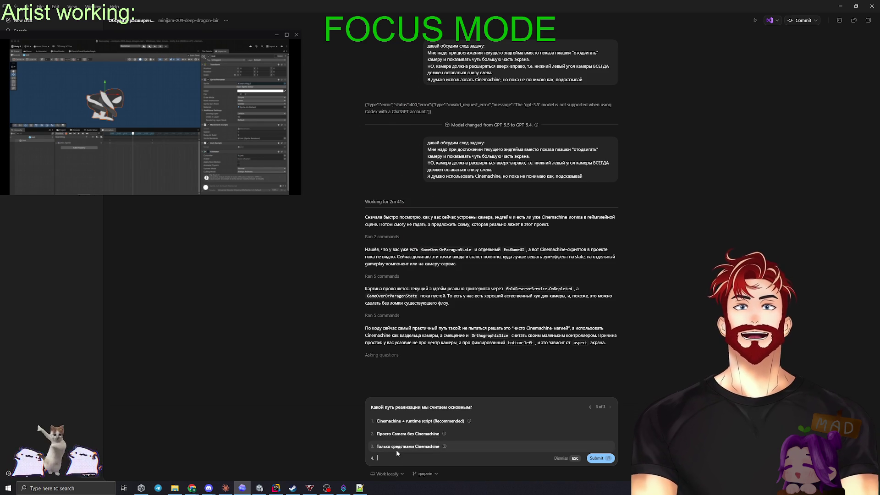
key(Return)
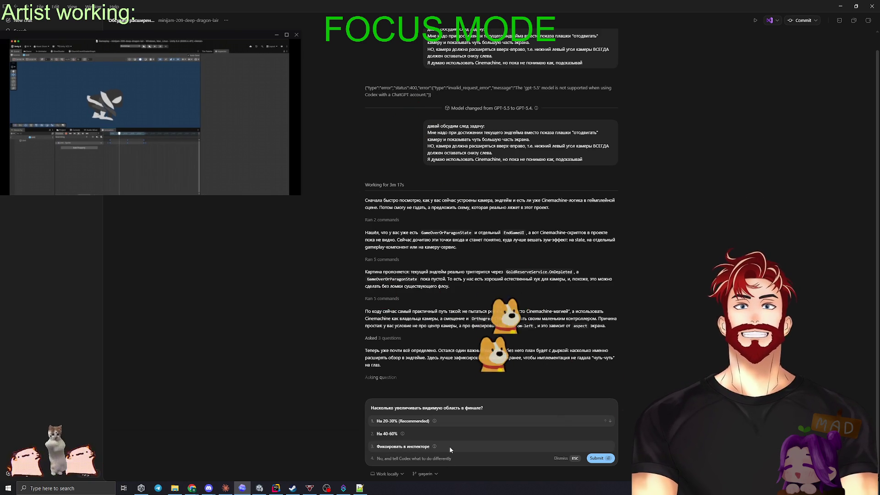
Reply that the zoom-out will be tuned several times, so fix it as an inspector setting
click(437, 458)
text(Мы будем де)
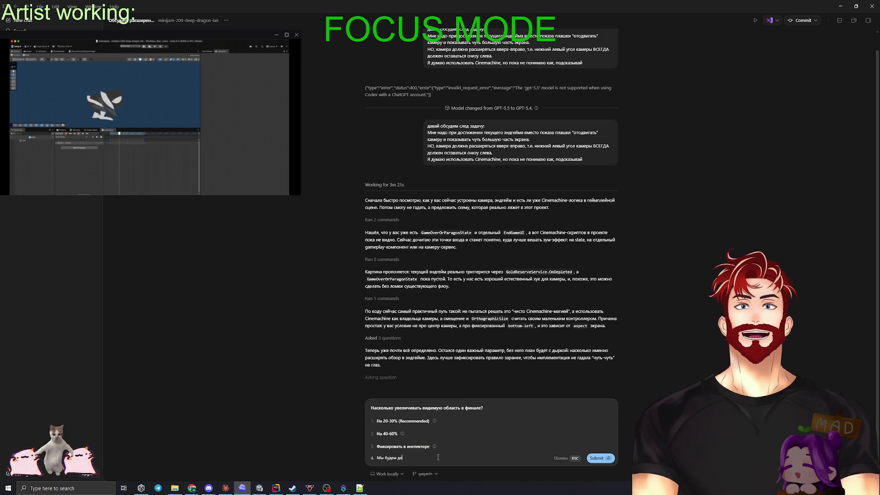
text(лать это НЕСКОЛ)
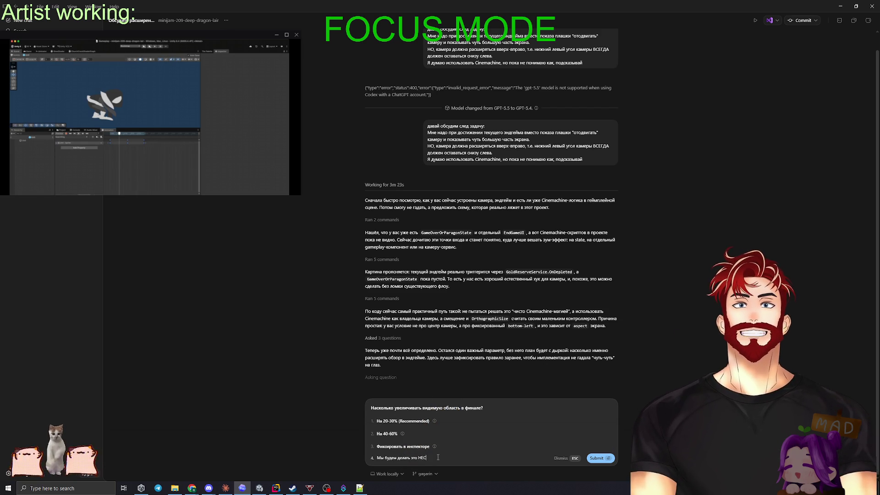
text(ЬКО раз, по)
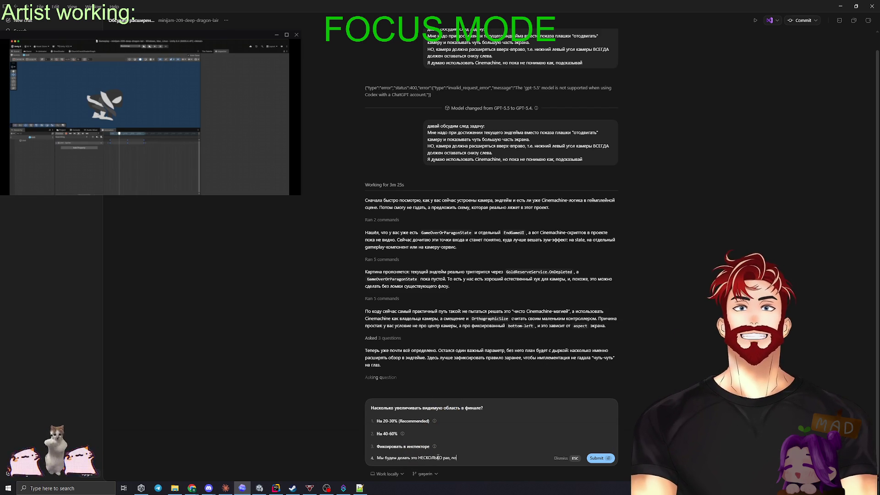
text(этому давай фиксир)
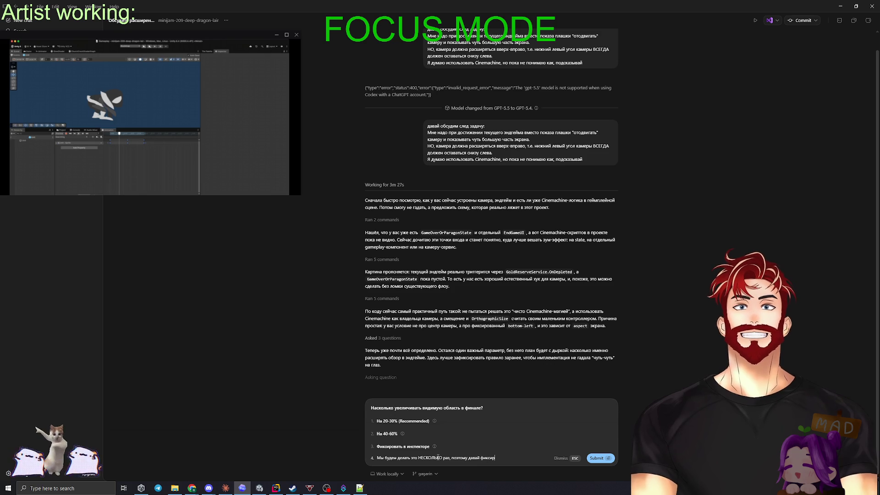
text(овать в инспекторе)
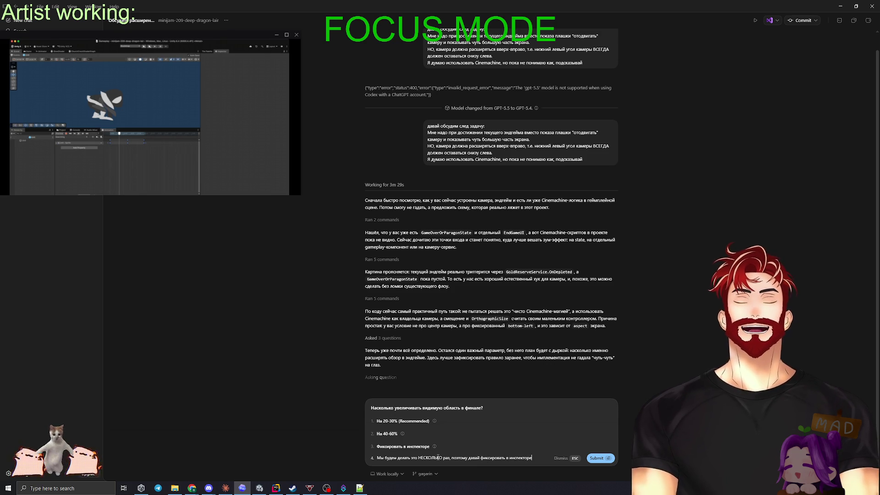
key(Return)
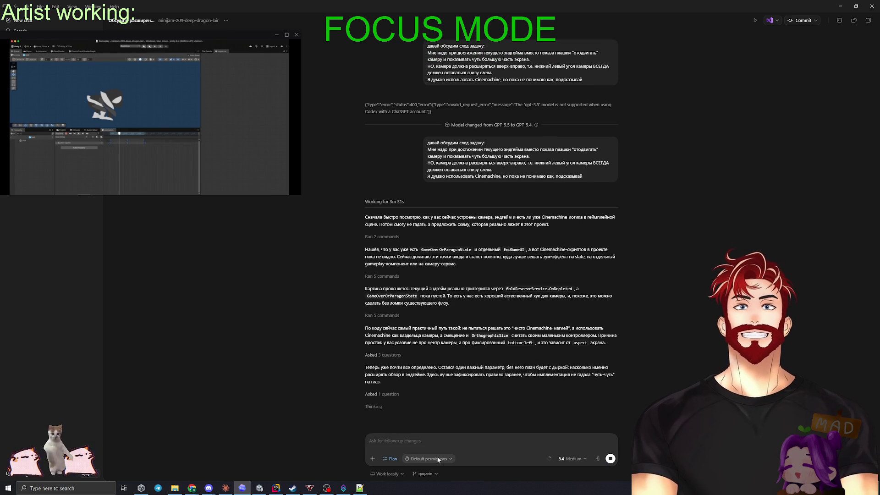
click(225, 488)
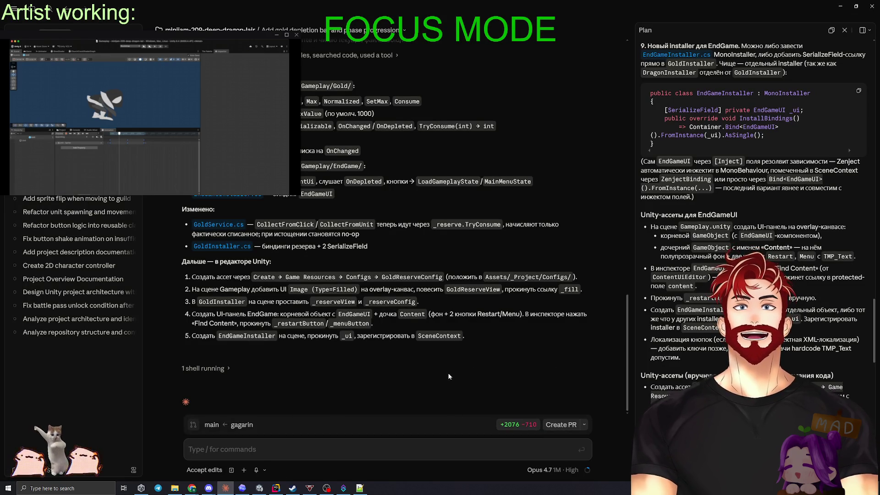
scroll(641, 327, down, 15)
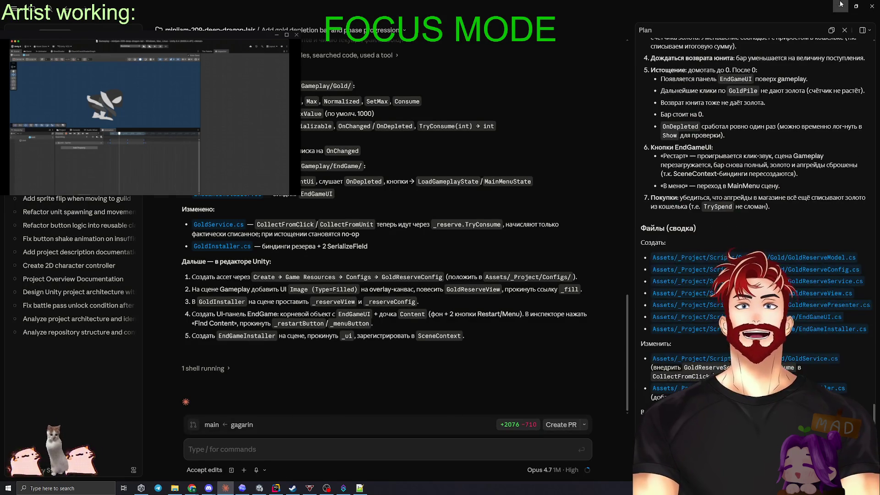
key(alt+Tab)
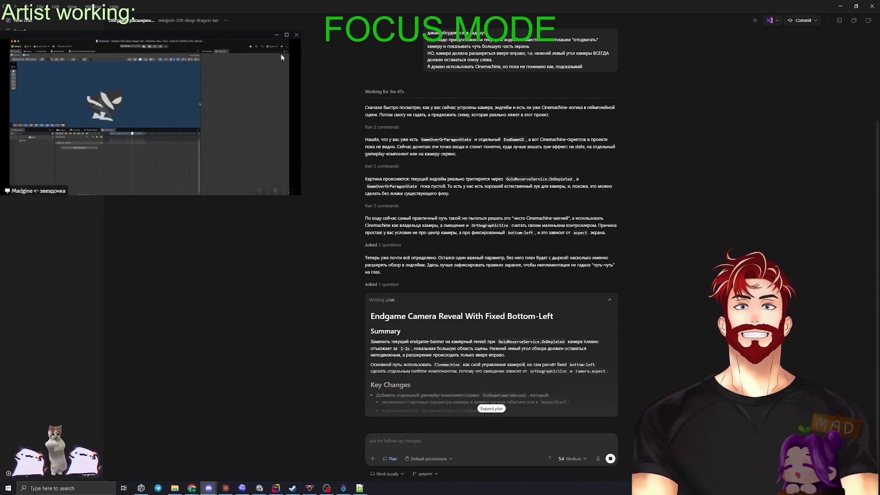
Maximize the Unity editor window to full screen
double_click(244, 36)
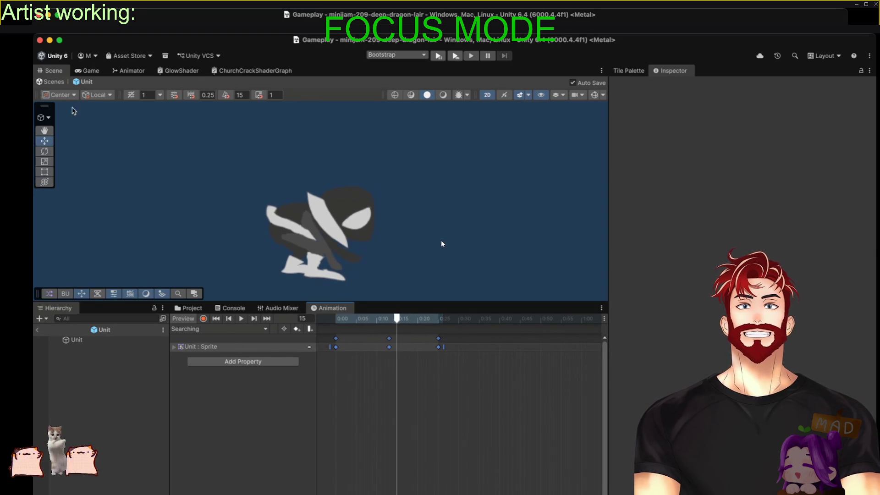
Restart play mode in the Game view and show the Project panel's asset folders
click(81, 71)
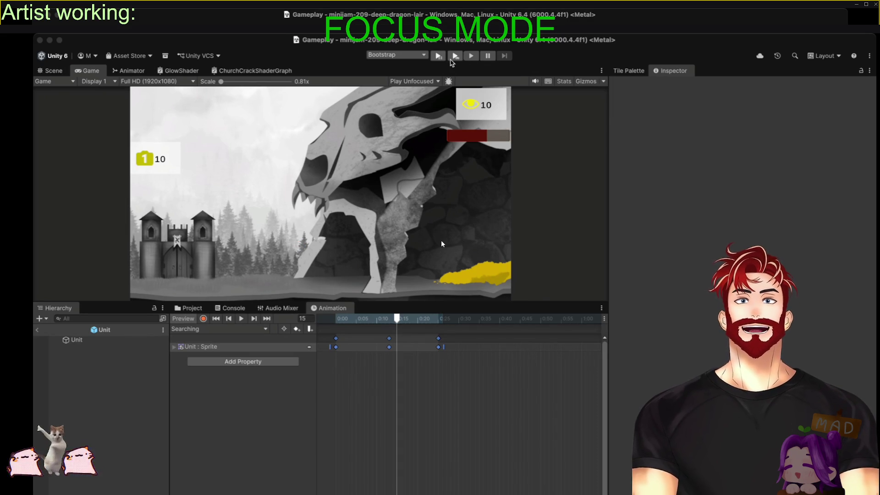
click(451, 59)
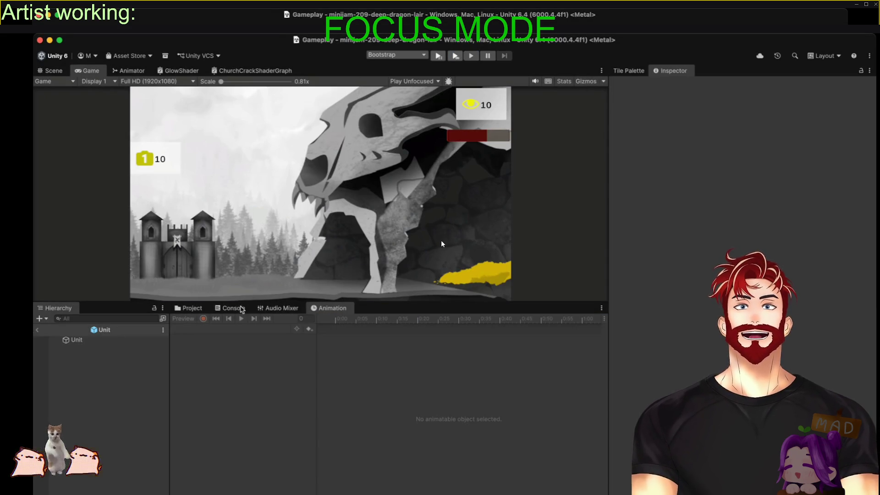
click(189, 308)
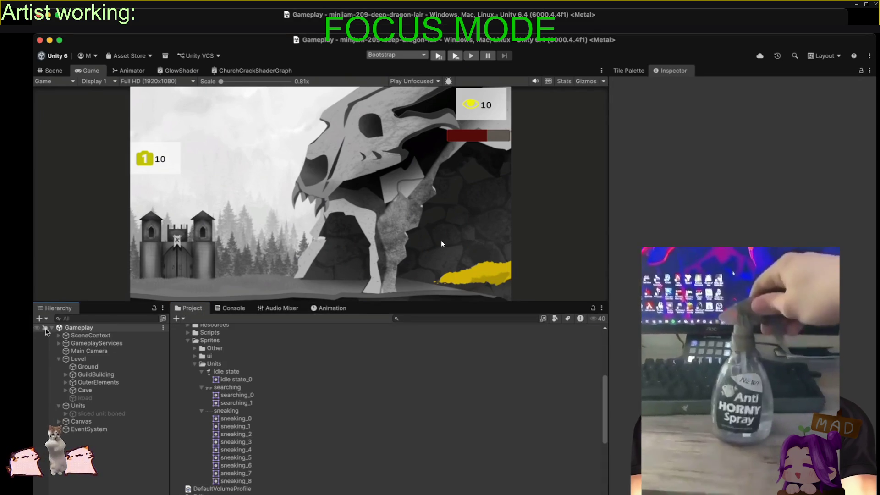
Place the Unit prefab under Units, delete 'sliced unit boned', and save the Gameplay scene
scroll(225, 412, down, 5)
scroll(224, 412, up, 10)
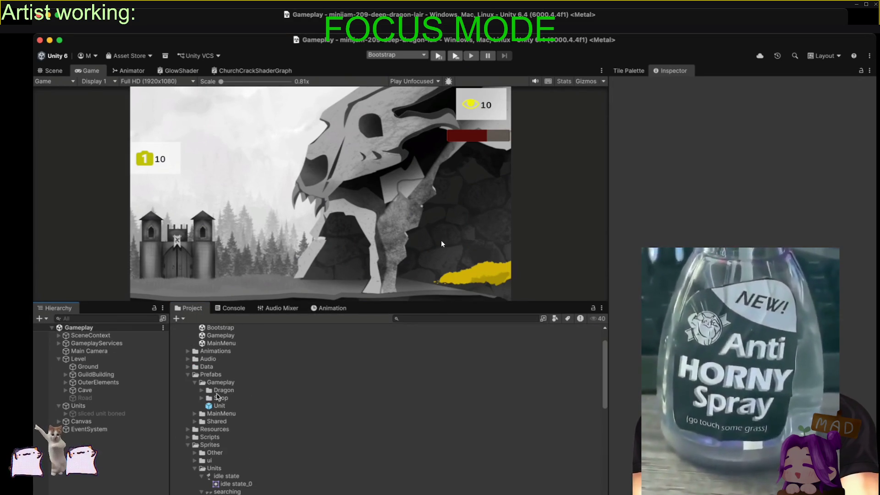
drag(97, 370, 90, 413)
click(110, 426)
key(Delete)
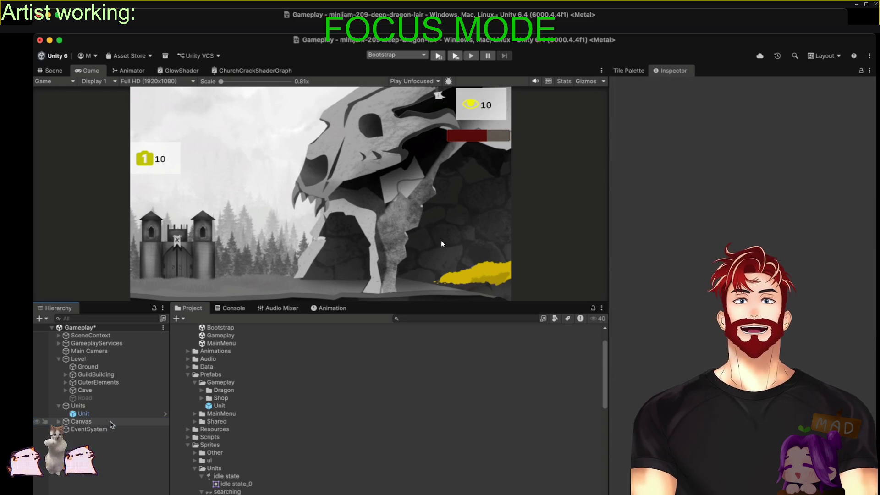
key(ctrl+s)
Move the new Unit down onto the ground near the castle and check it in-game
click(92, 414)
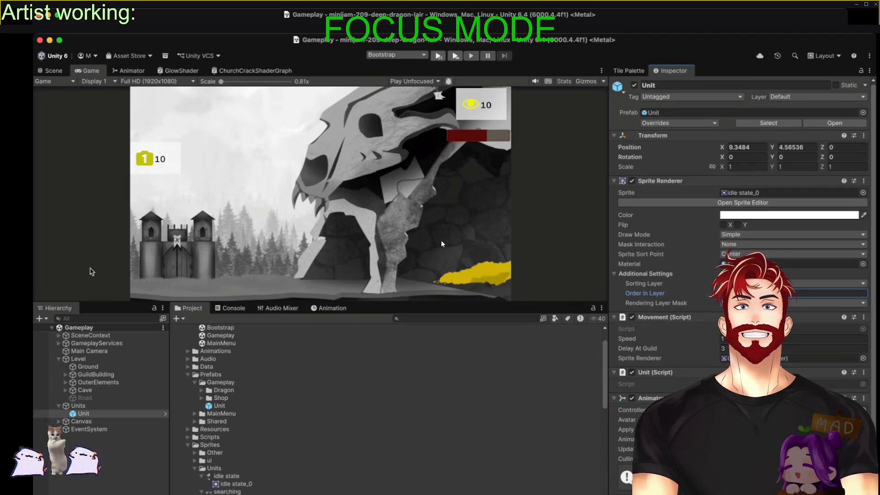
click(53, 72)
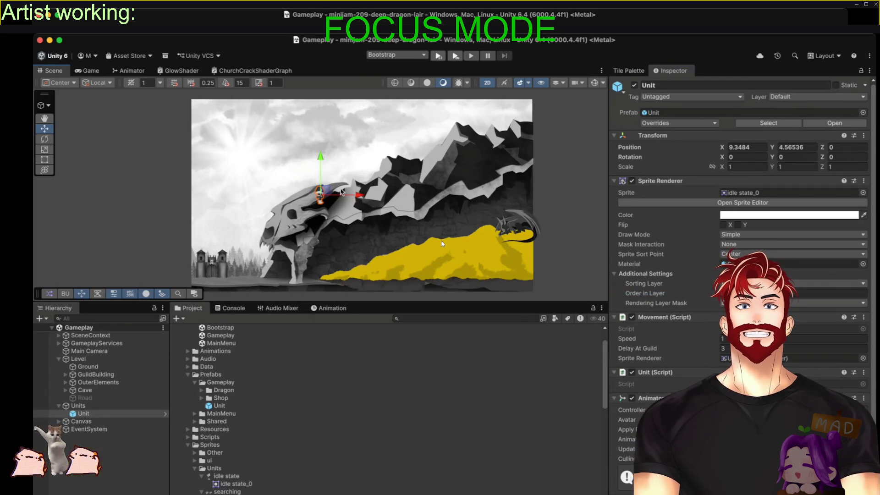
drag(324, 195, 221, 262)
key(super+p)
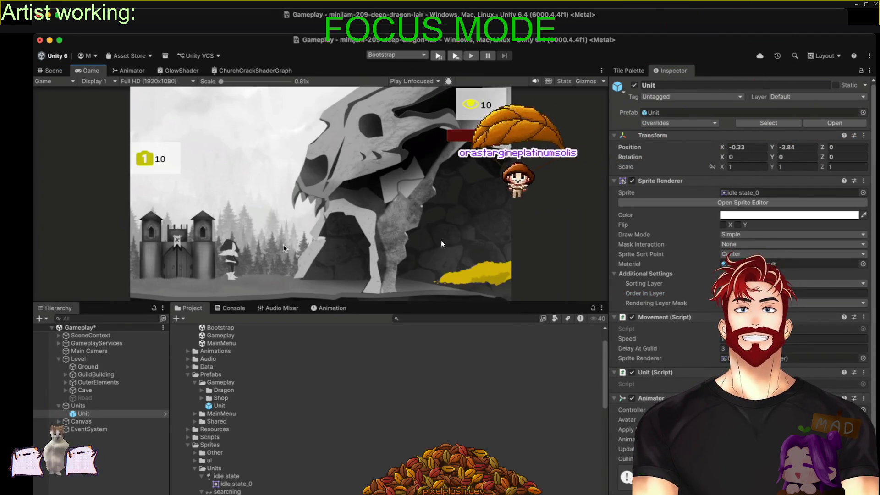
key(super+1)
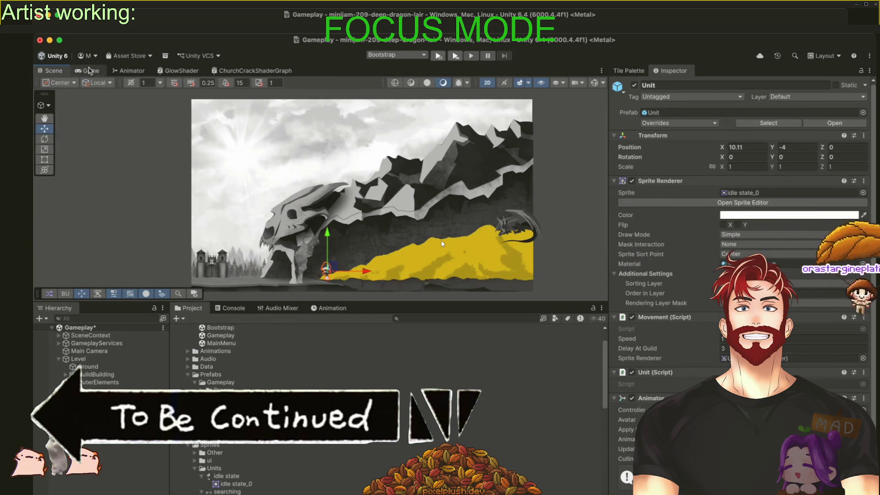
click(90, 70)
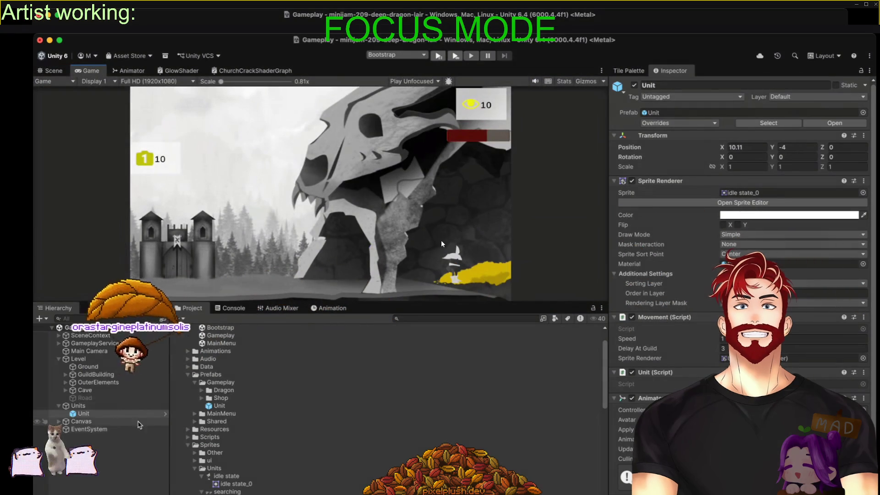
click(863, 194)
click(863, 194)
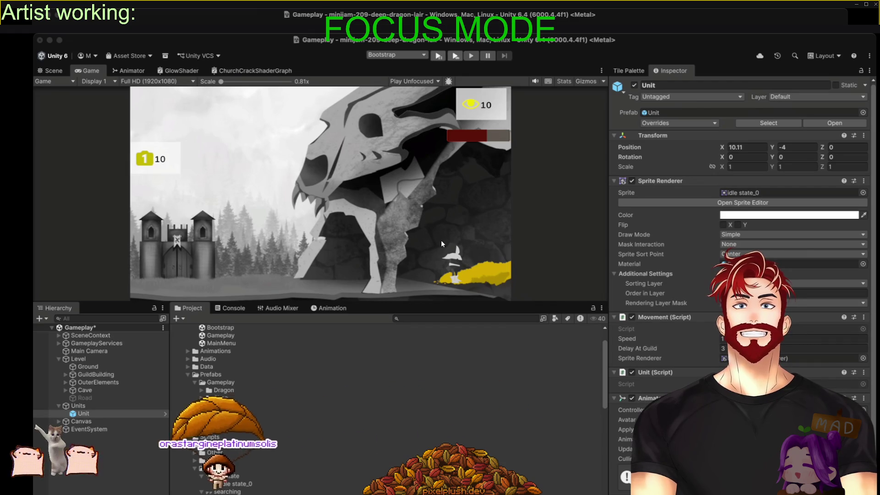
key(Escape)
Assign sneaking_0 as the Unit's sprite in place of searching_0
scroll(275, 417, down, 4)
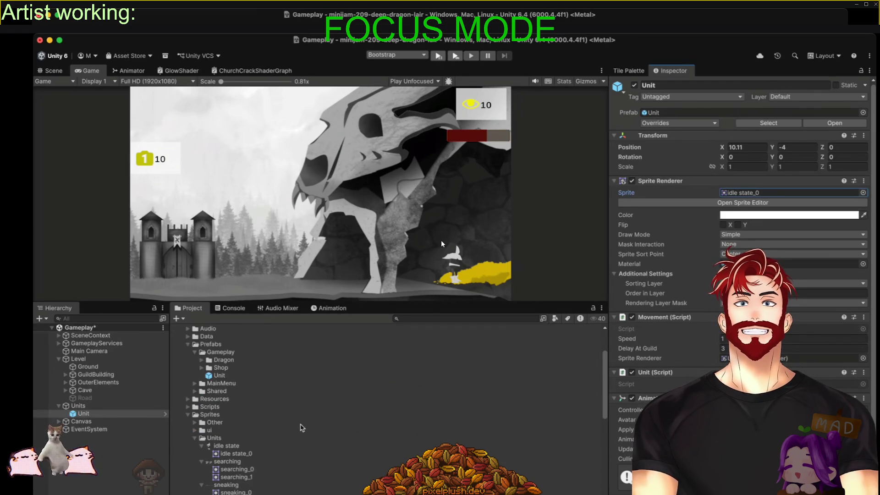
mouse_move(238, 427)
mouse_down()
mouse_move(751, 193)
mouse_move(761, 197)
mouse_up()
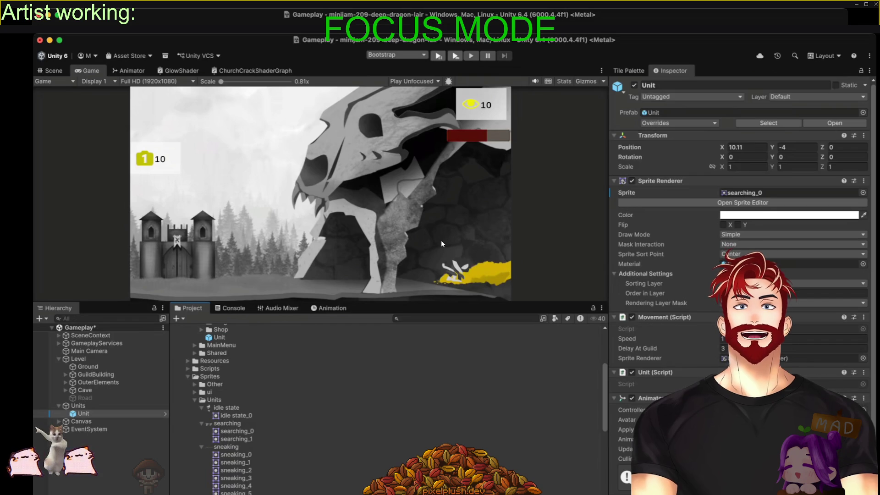
drag(232, 454, 751, 193)
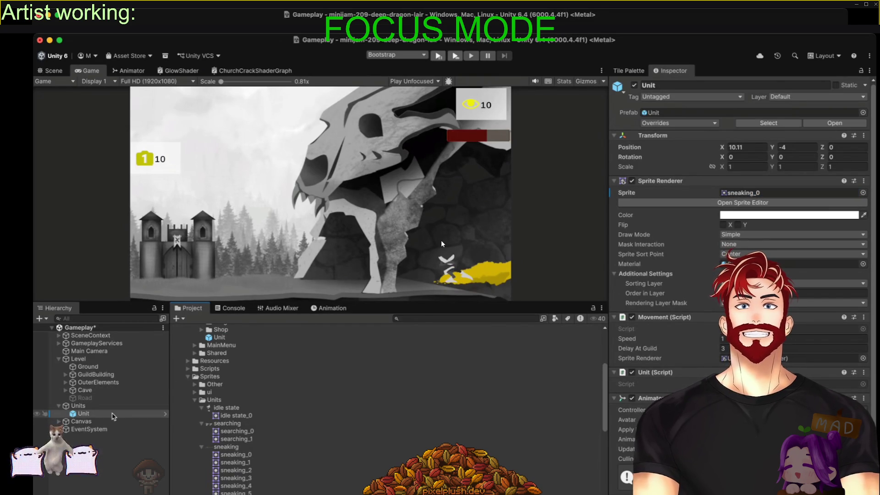
click(329, 307)
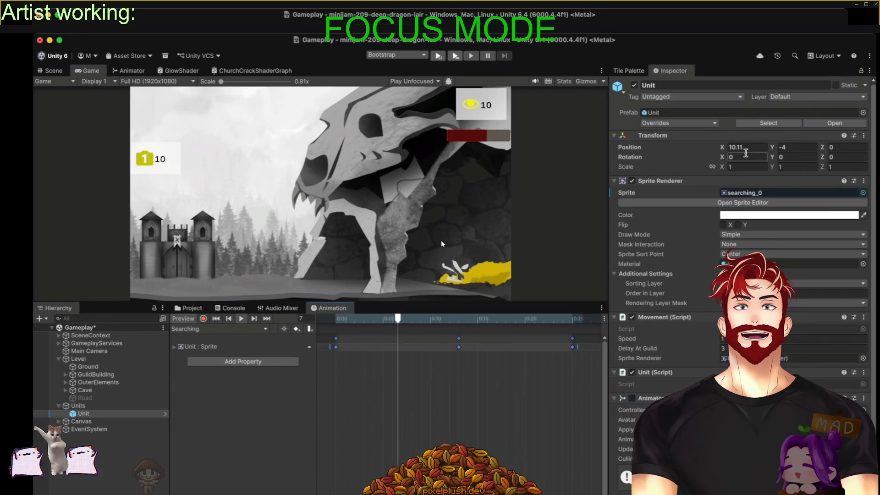
Try new Unit scale values (0.58, 1.5) and nudge it beside the gold pile
click(735, 167)
text(0.58)
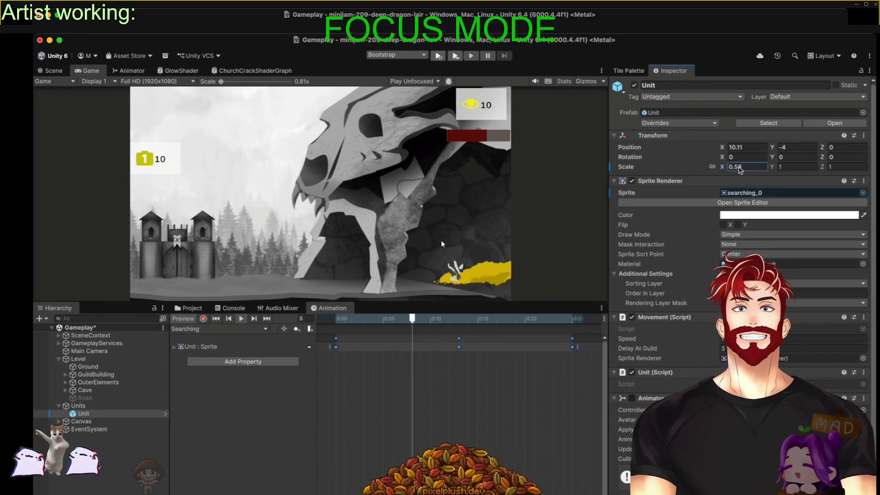
text(1)
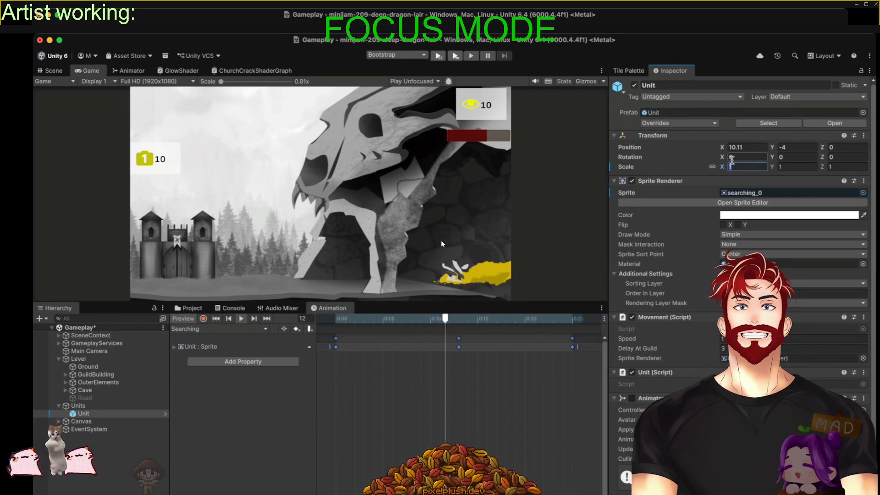
text(.5)
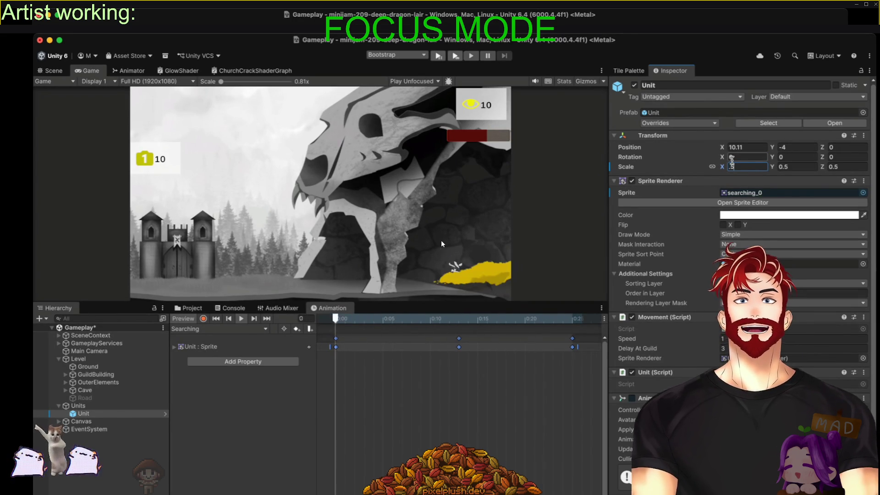
click(54, 70)
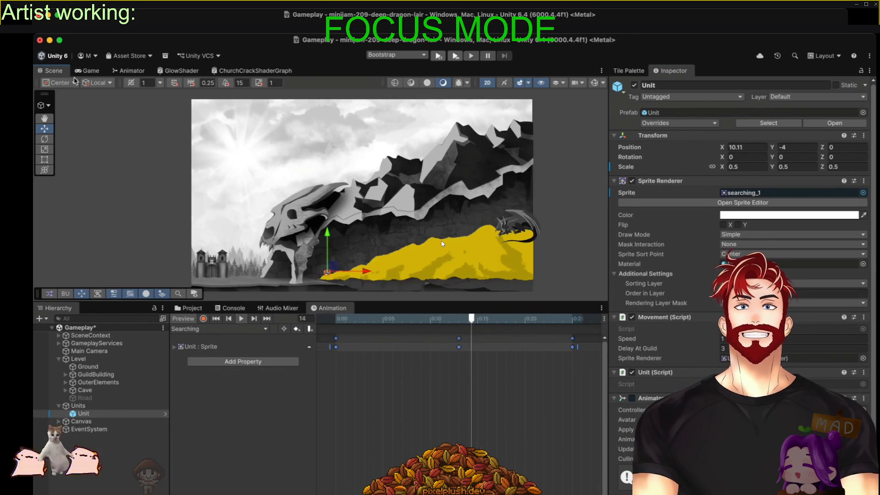
key(f)
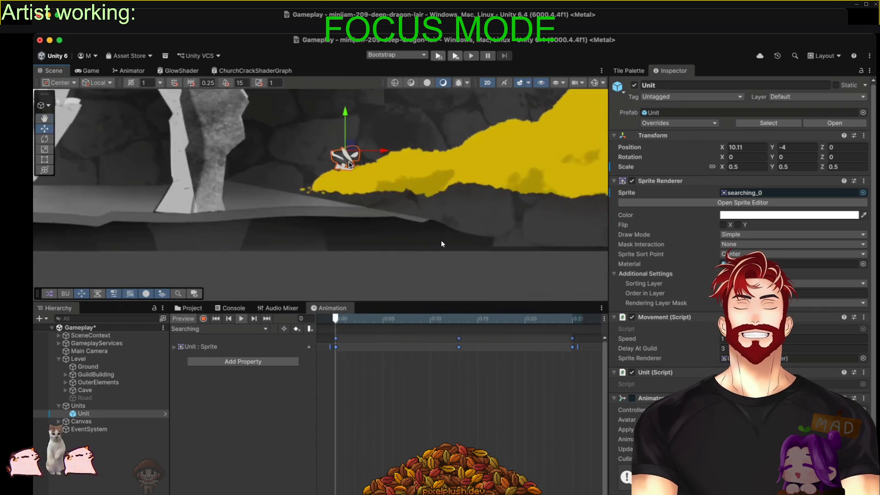
mouse_move(321, 132)
mouse_down()
mouse_move(180, 207)
mouse_move(295, 193)
mouse_up()
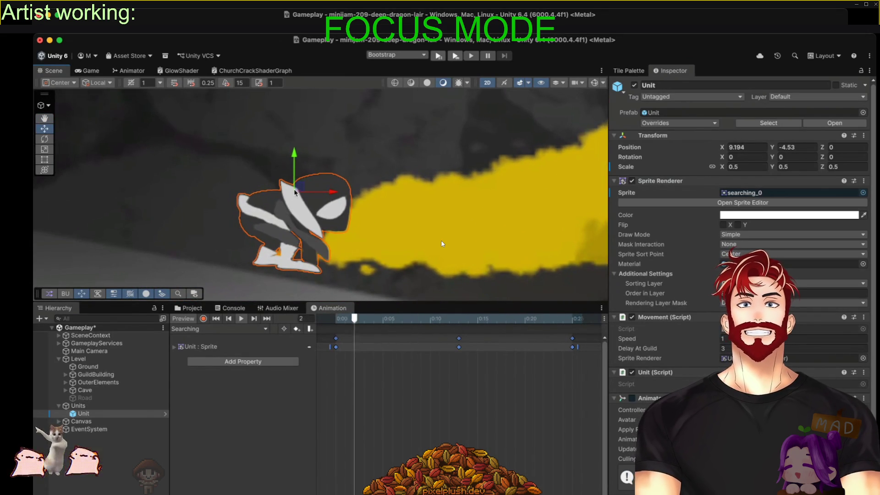
Preview the Sneaking animation in the Game view, then switch to the Searching clip
click(90, 70)
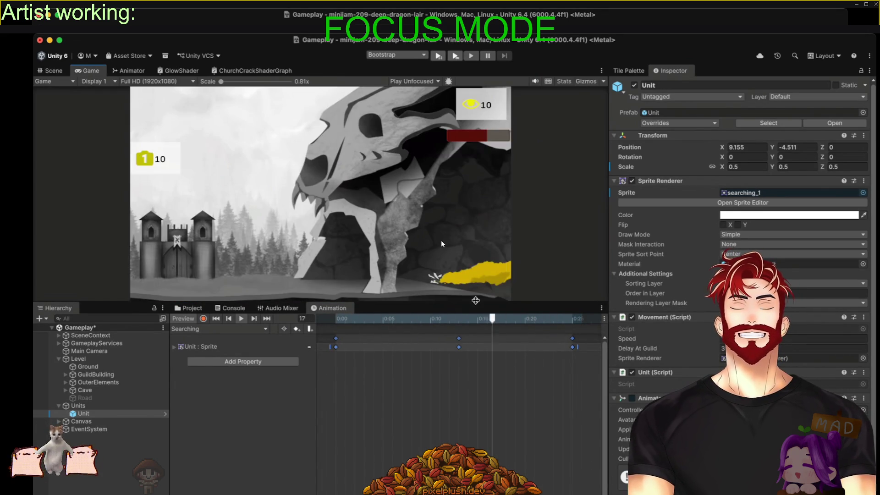
key(shift+space)
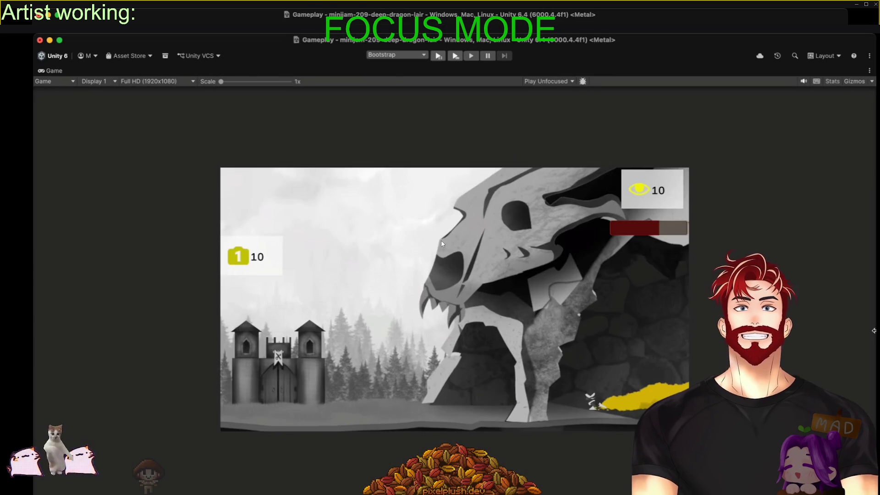
key(shift+space)
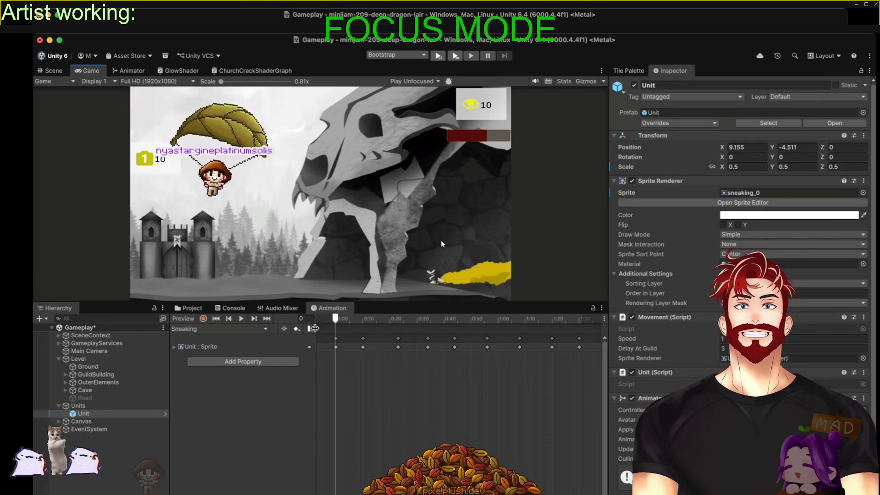
key(space)
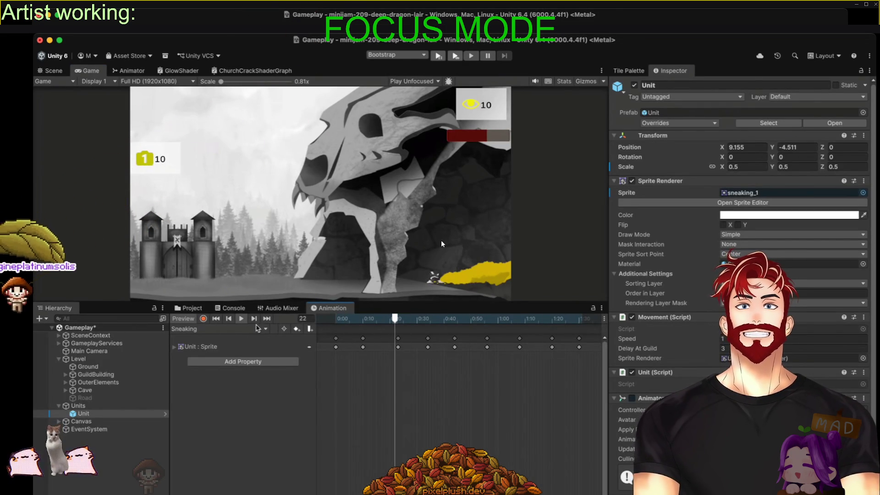
click(265, 328)
click(257, 320)
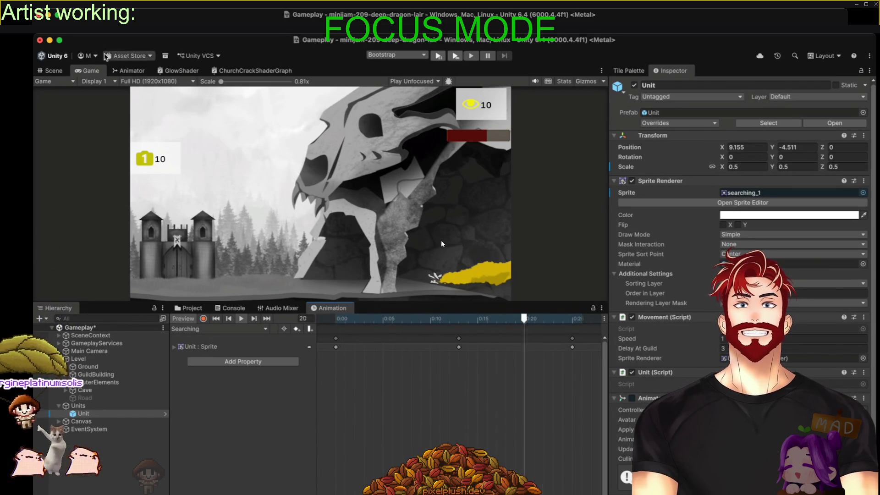
Set the Unit's Transform Scale to 0.7 and Position Y to -4.36
click(50, 71)
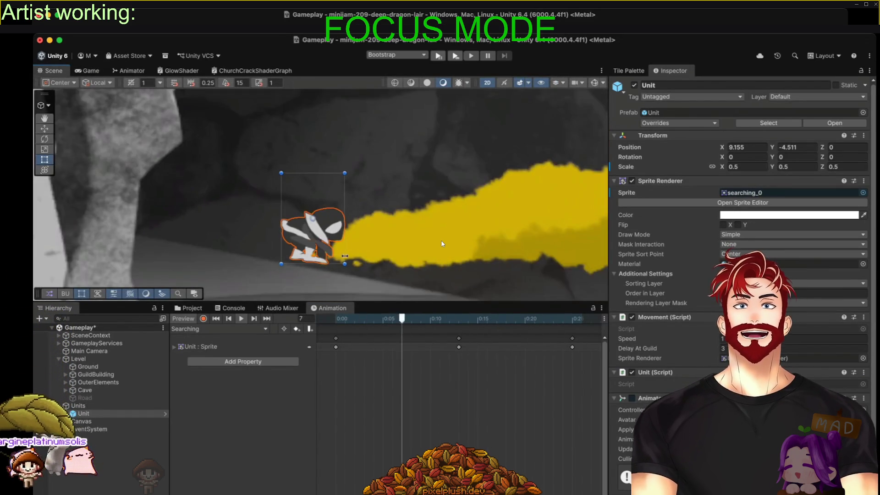
scroll(345, 256, down, 5)
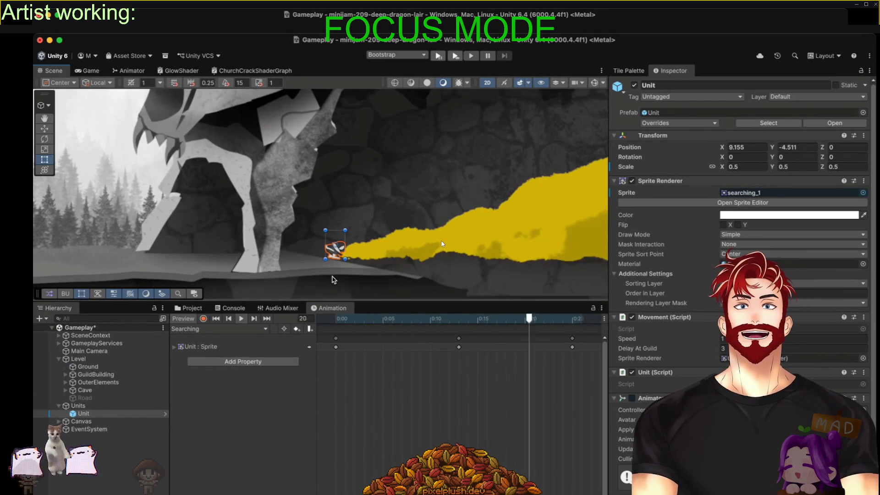
scroll(333, 280, up, 3)
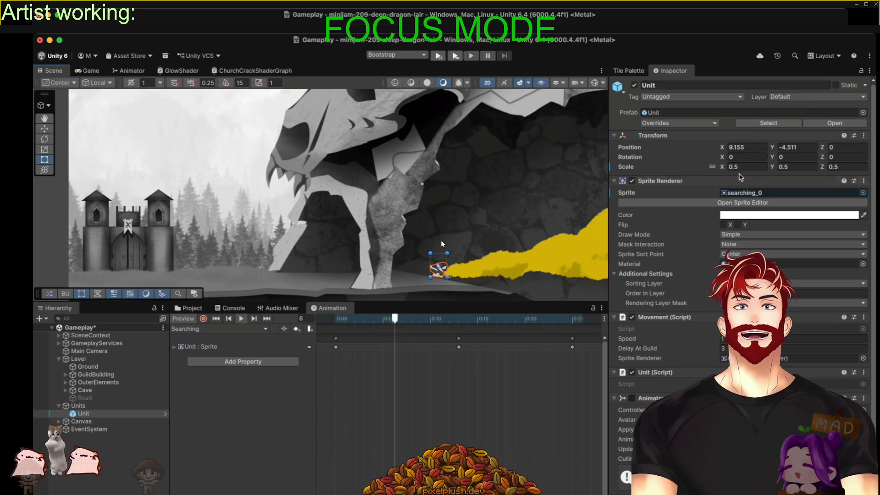
click(743, 166)
text(0.7)
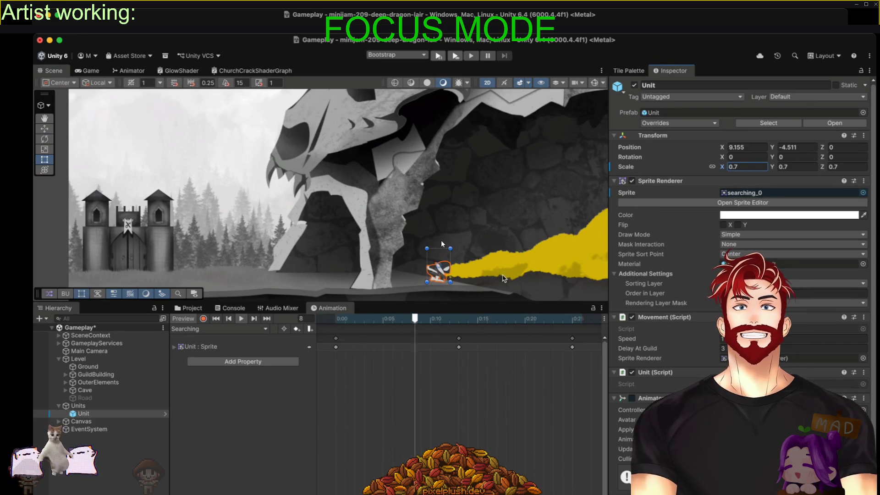
click(773, 147)
text(-4.29)
key(BackSpace)
key(BackSpace)
text(36)
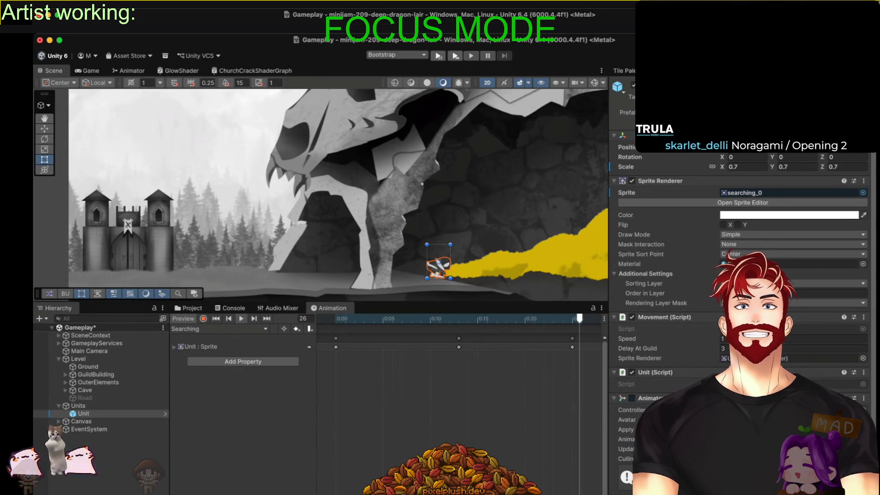
Delete the Unit object from the Hierarchy and shrink the screen view window
click(109, 413)
key(Delete)
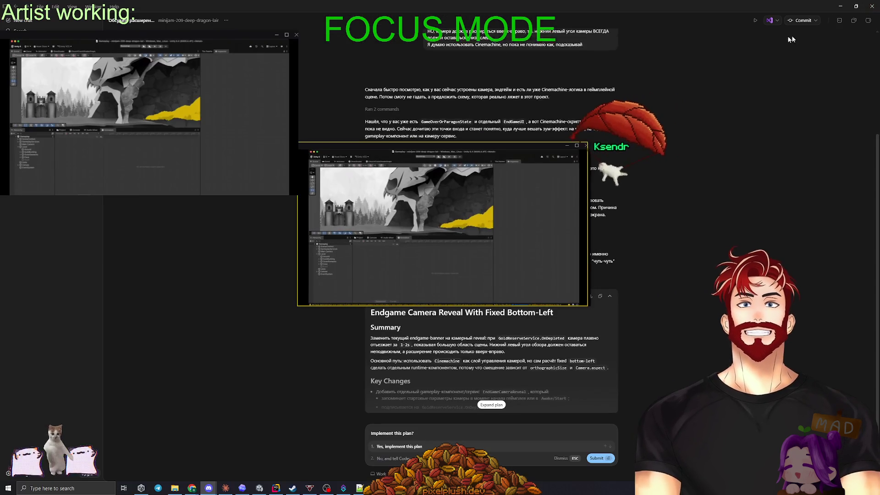
click(865, 4)
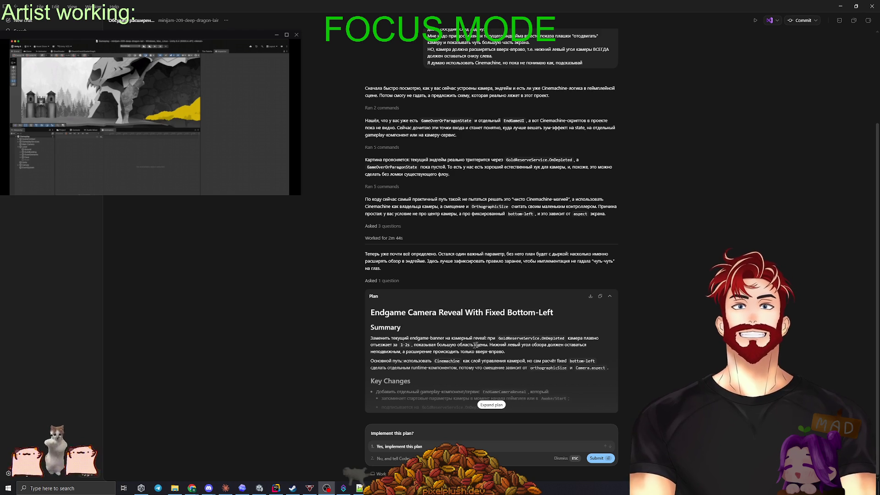
Go through the Claude Code chat to the Rider editor showing MainMenu.cs
key(alt+Tab)
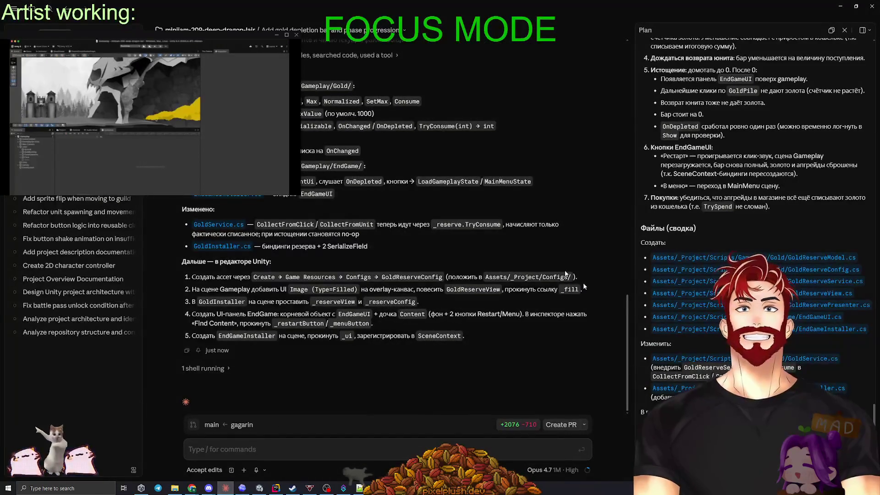
scroll(686, 339, down, 1)
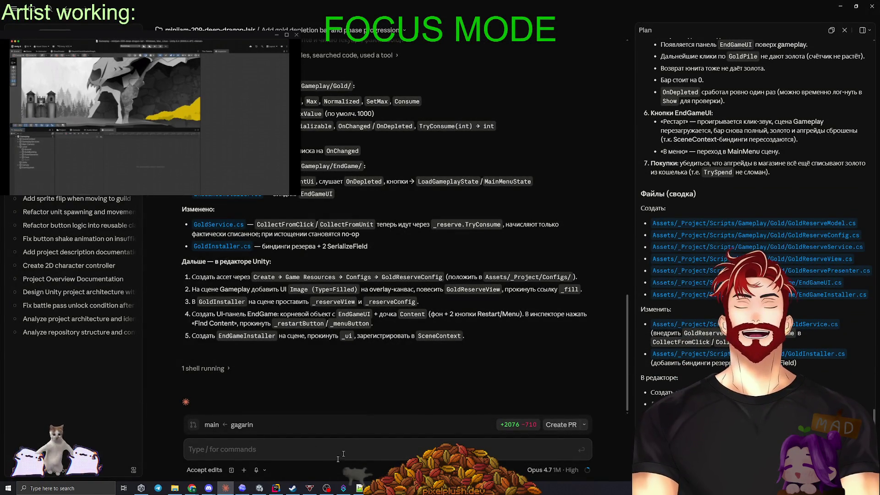
click(276, 488)
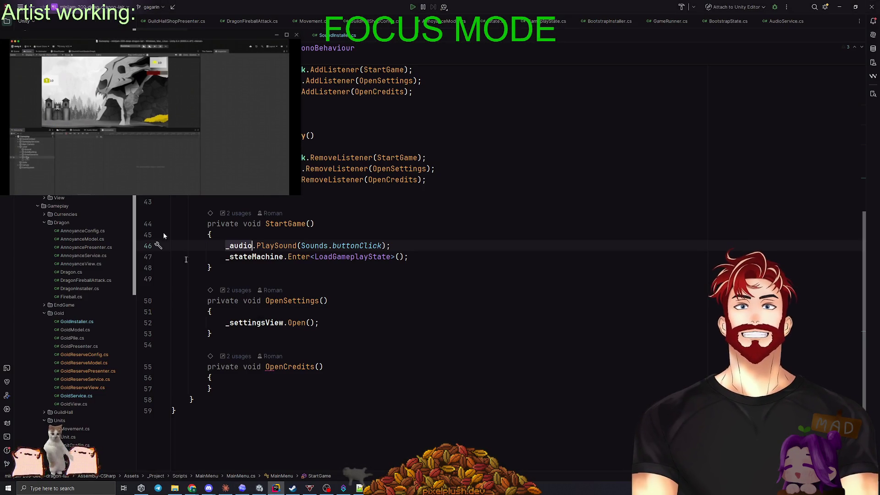
Review Rider's pending changes, including the GoldInstaller.cs diff, and exclude some files from the commit
key(ctrl+k)
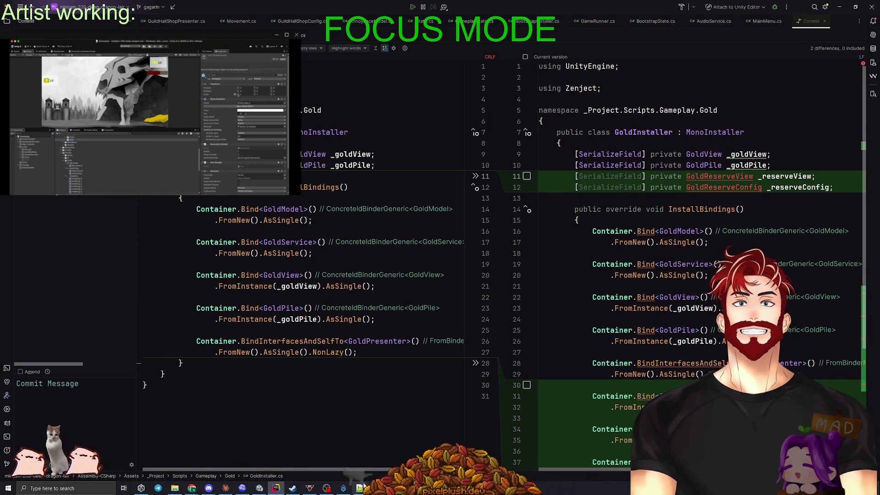
click(276, 488)
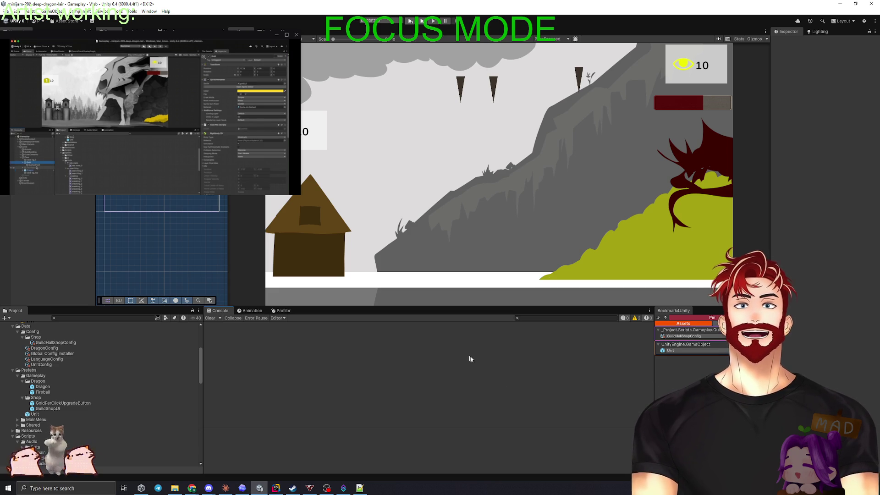
click(276, 487)
click(68, 234)
right_click(49, 197)
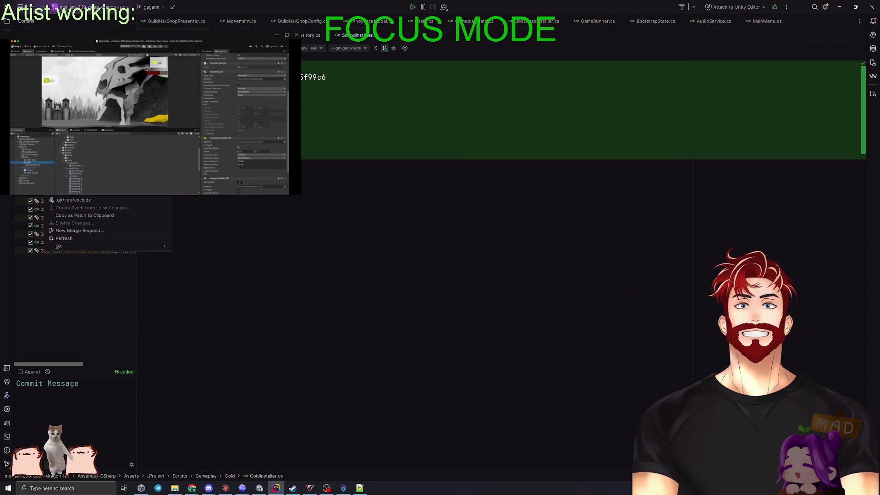
click(73, 197)
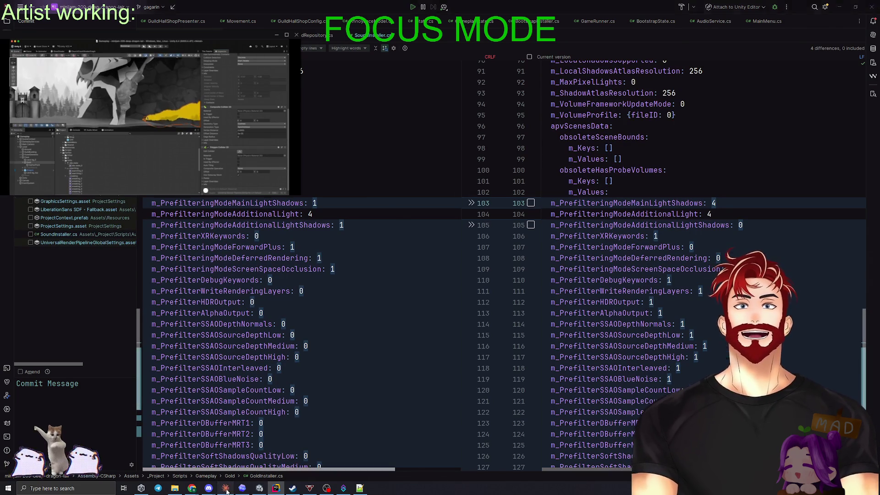
click(225, 488)
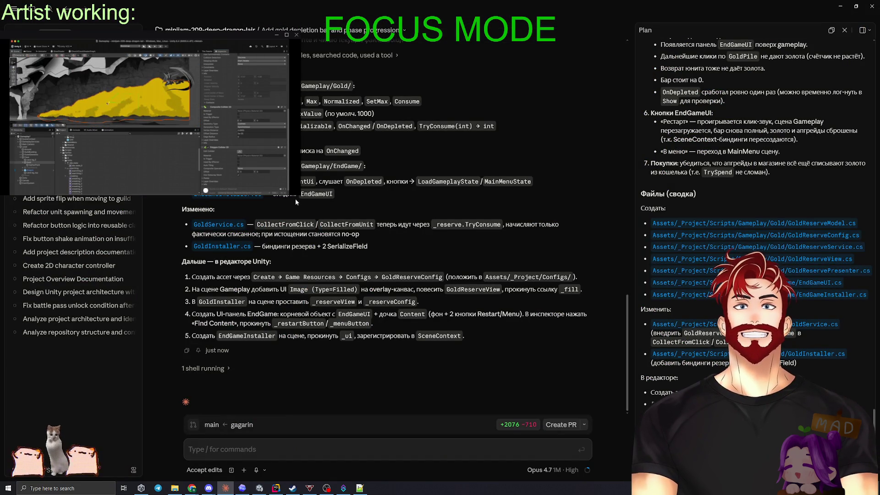
Reread Claude's 'Дальше — в редакторе Unity' steps, then return to Unity
scroll(293, 206, up, 3)
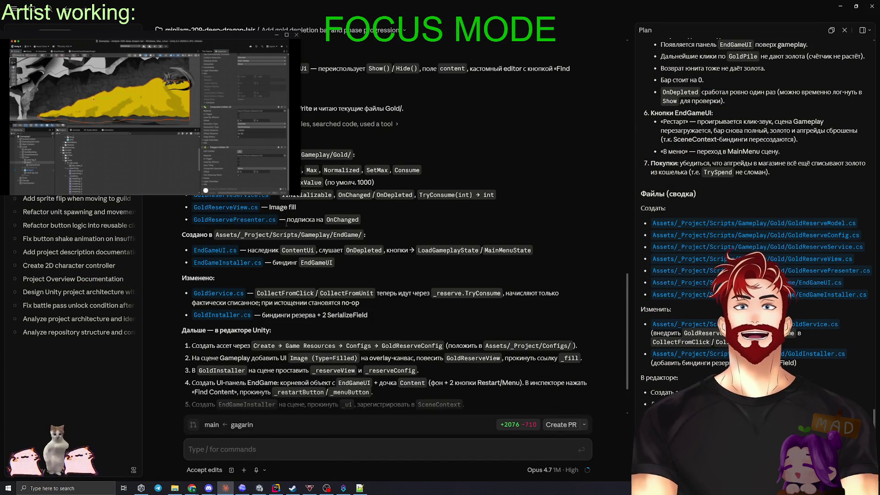
scroll(282, 238, down, 3)
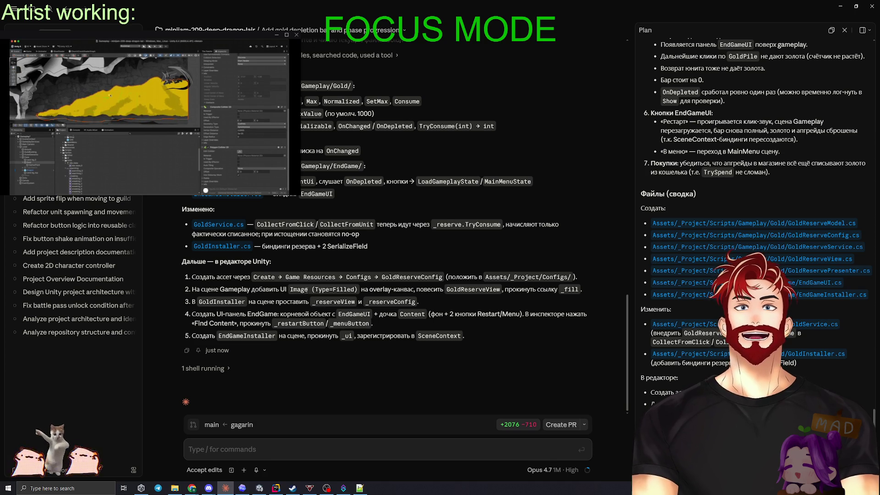
key(alt+Tab)
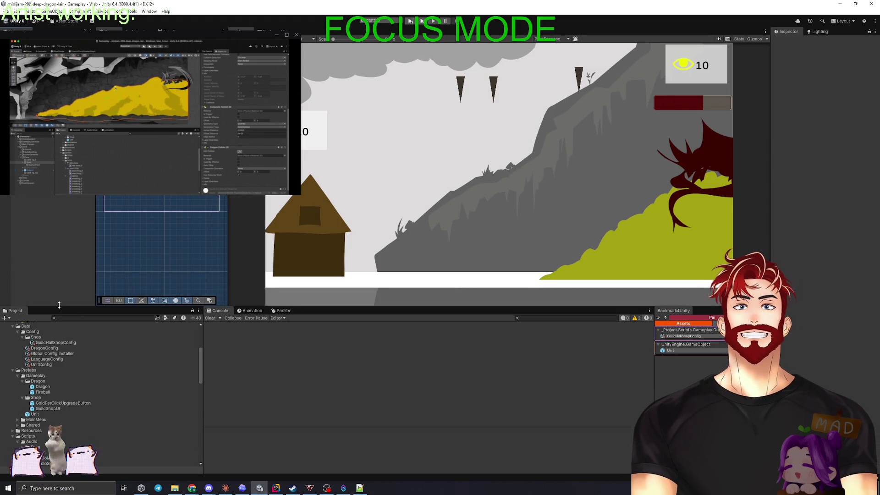
Create a GoldReserveConfig asset in the Data/Config folder
drag(59, 305, 59, 271)
scroll(72, 357, up, 2)
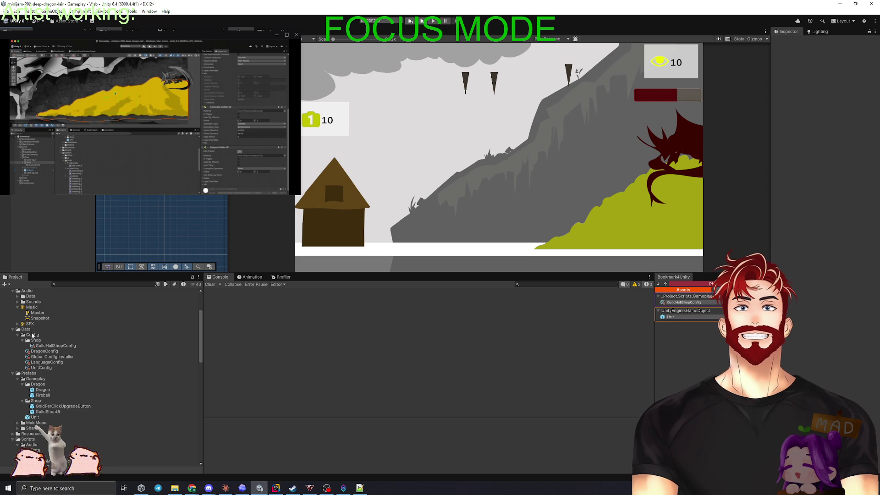
click(22, 341)
right_click(47, 336)
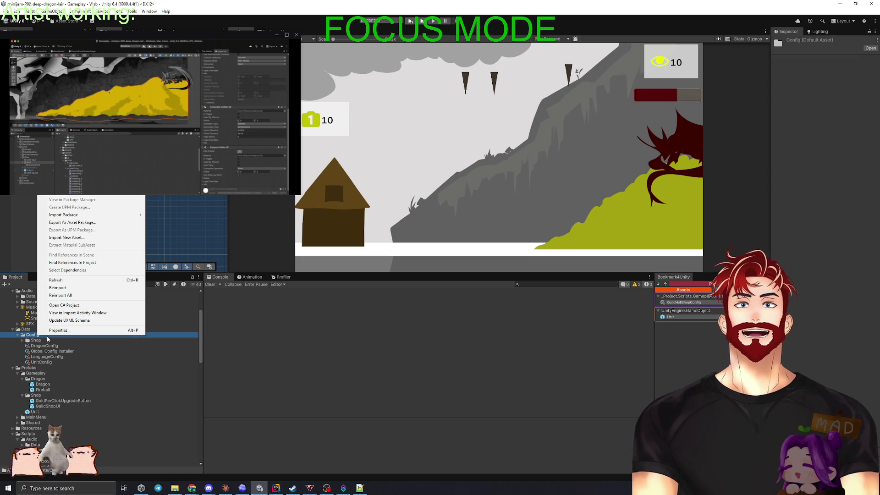
mouse_move(68, 190)
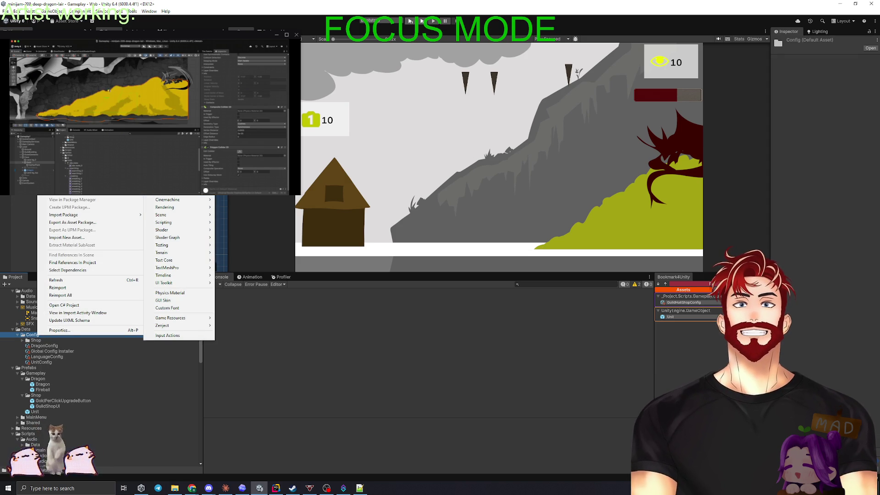
mouse_move(174, 321)
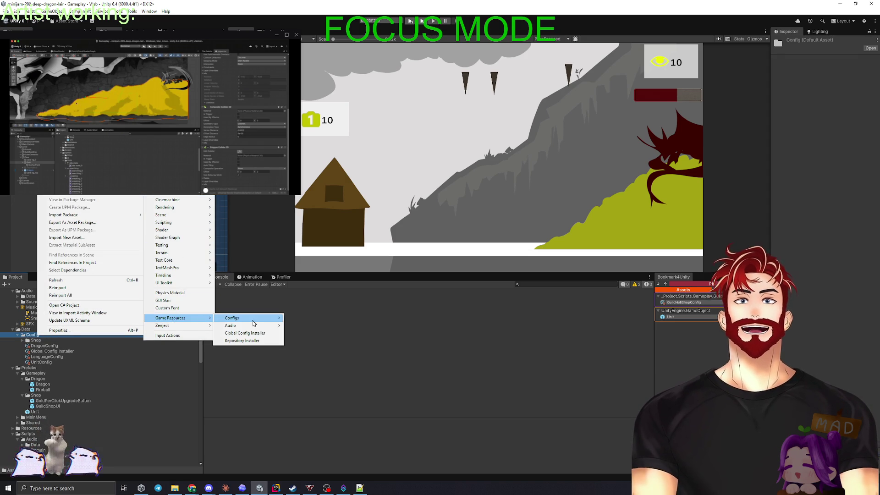
mouse_move(253, 318)
click(314, 326)
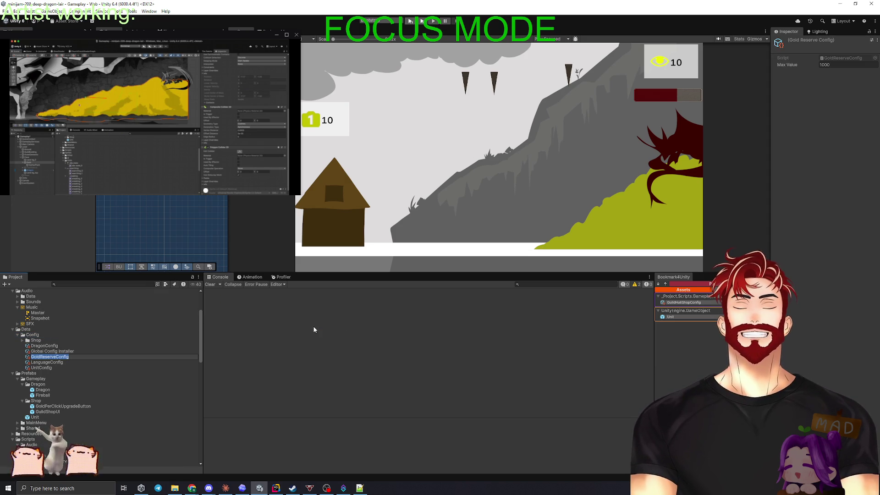
click(835, 64)
text(5000)
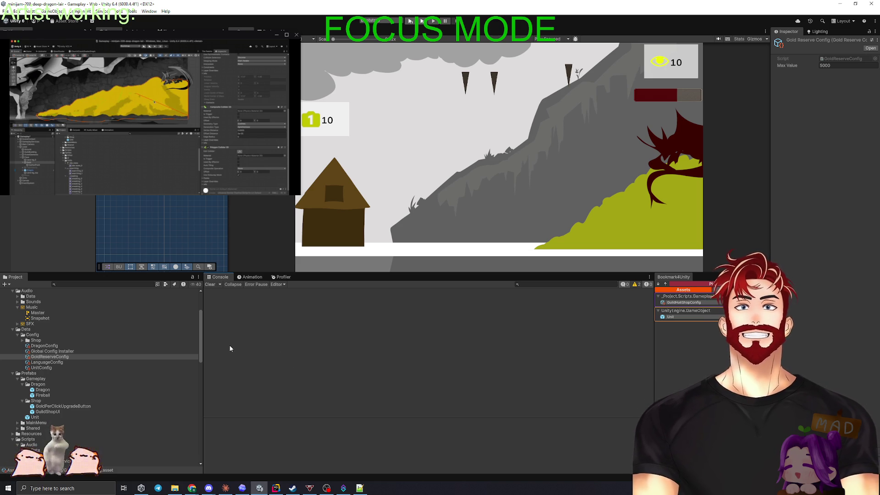
Cycle through the open windows and bring the Claude Code setup steps forward
key(alt+Tab)
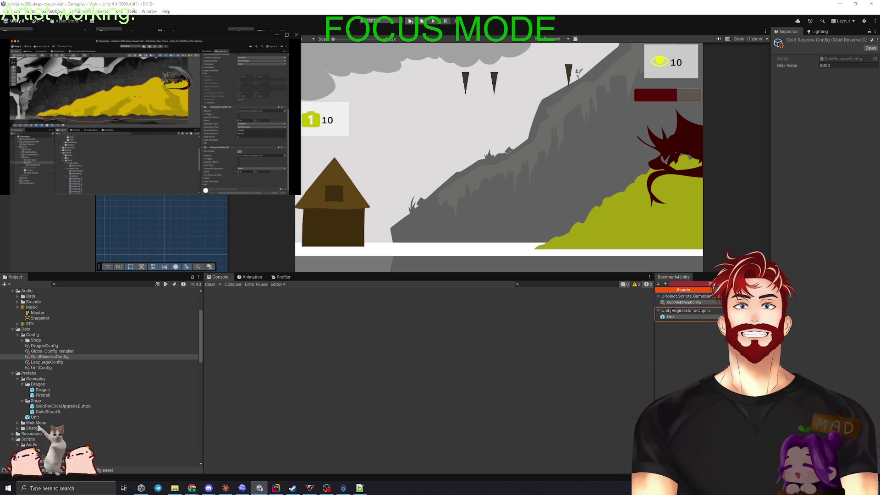
key(alt+Tab)
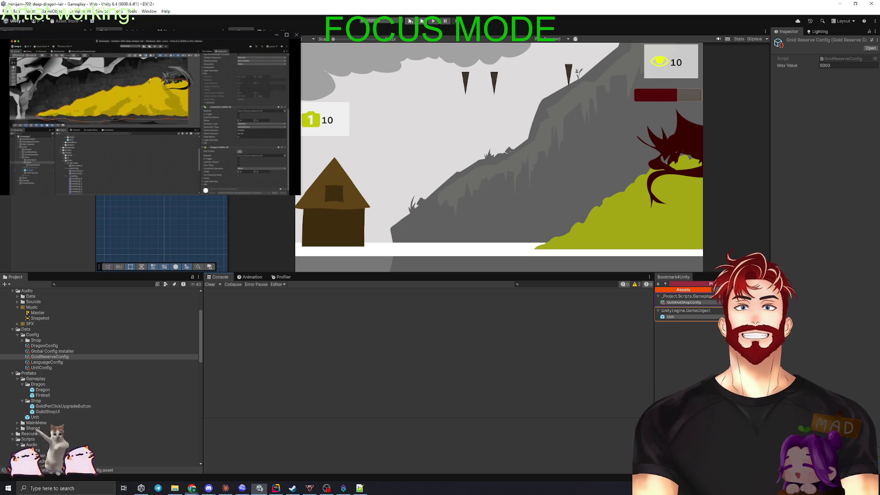
key(alt+Tab)
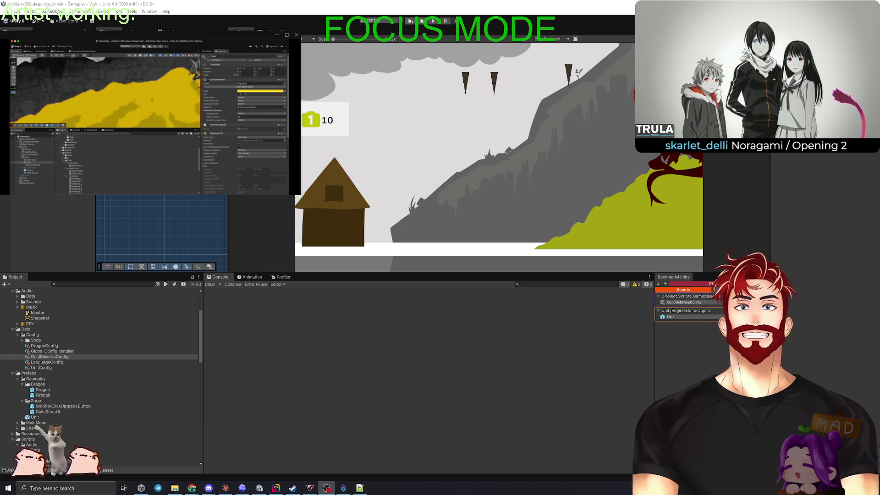
click(475, 357)
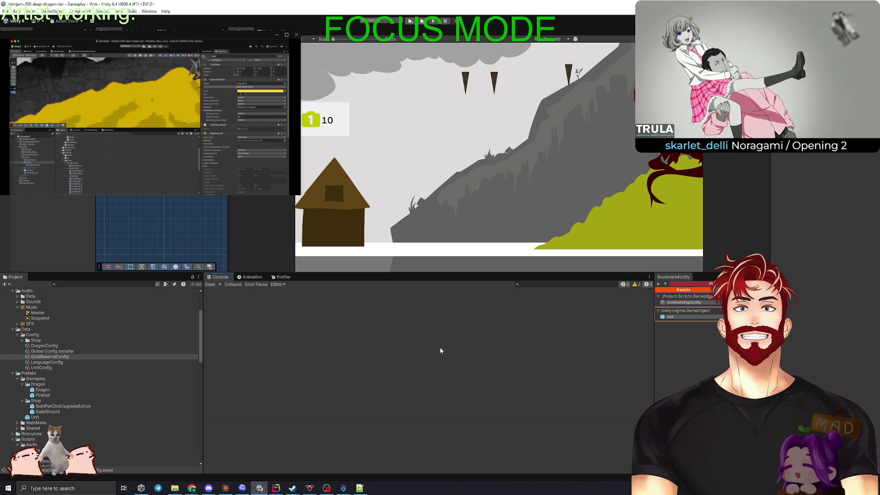
key(alt+Tab)
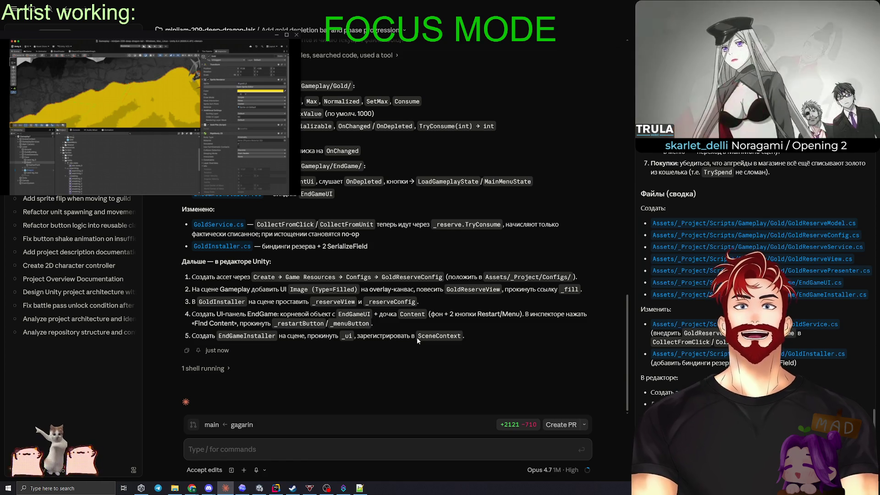
Return from the Claude Code summary to the Unity editor
key(alt+Tab)
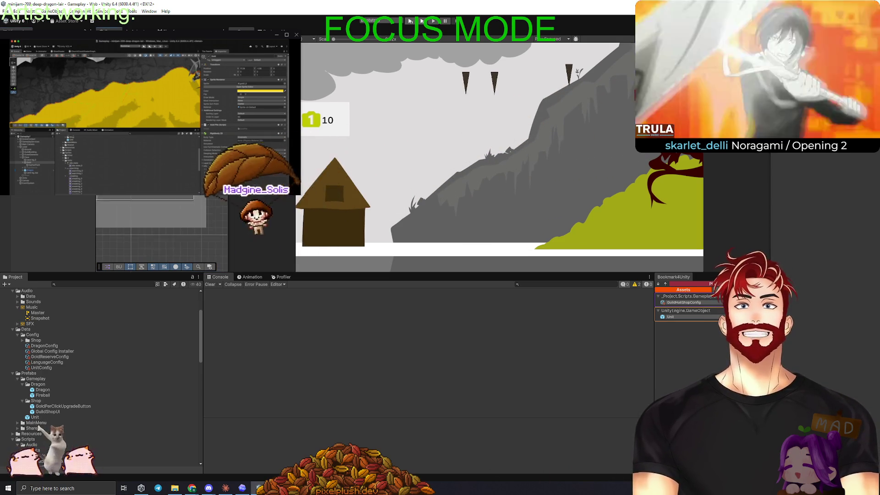
Restore the scene and game views, select the bar's fill object, and frame it
key(shift+space)
key(f)
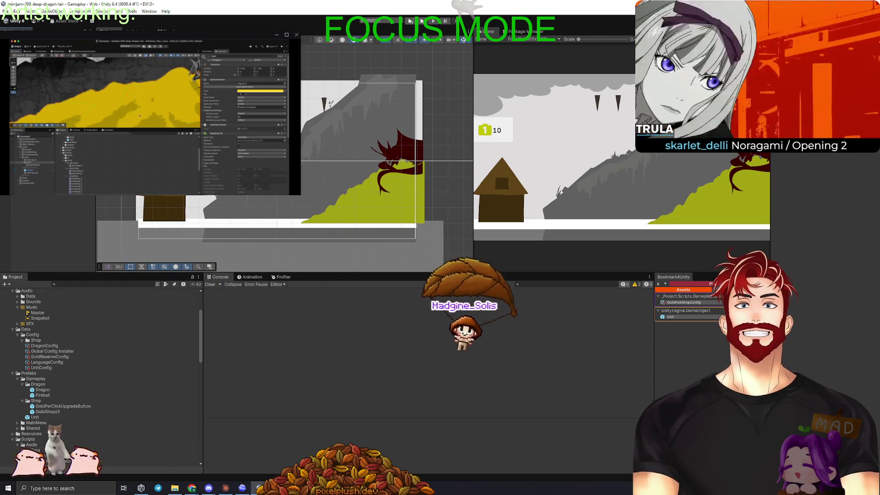
right_click(35, 195)
key(Escape)
key(Down)
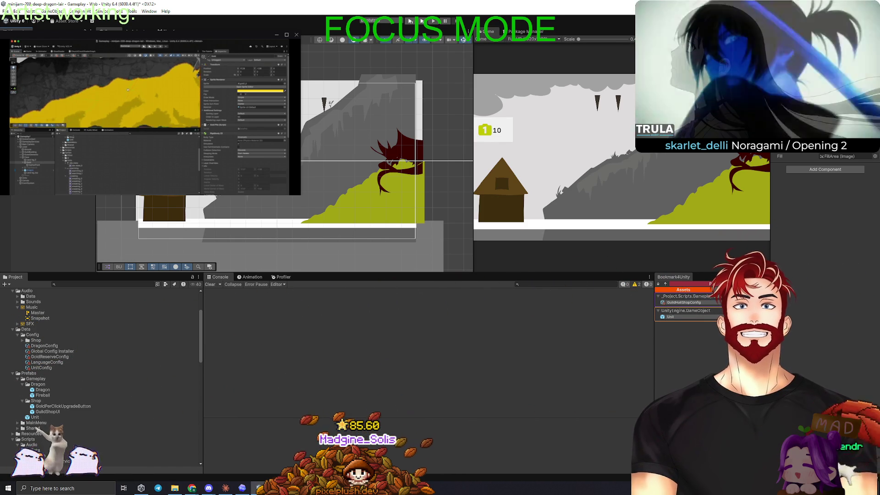
key(f)
scroll(415, 117, down, 6)
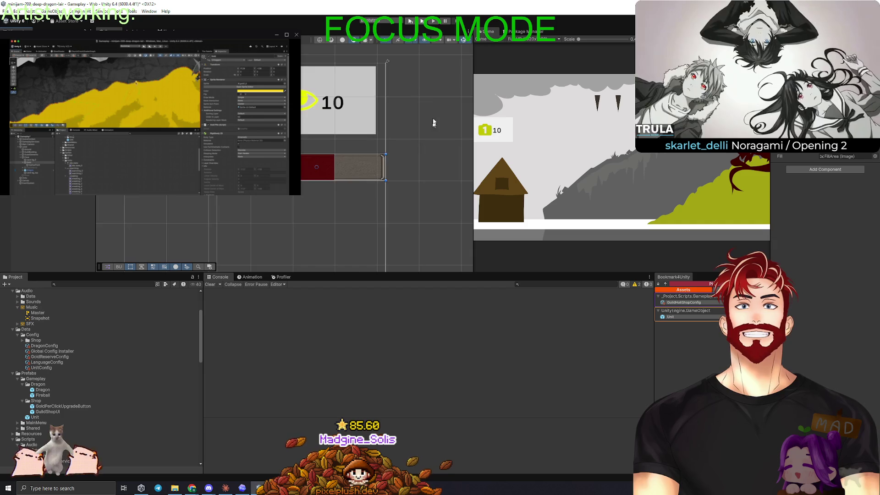
scroll(419, 117, down, 2)
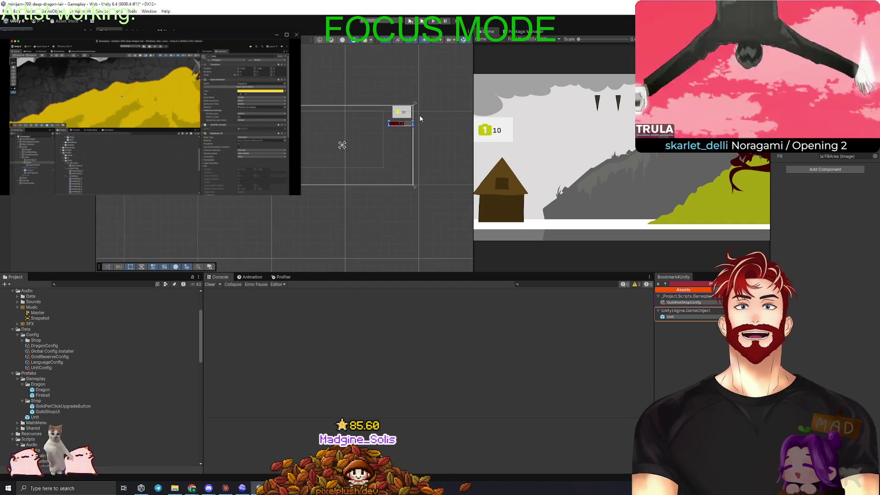
Move the bar lower on the canvas and make it thinner vertically
key(w)
drag(406, 126, 396, 167)
key(f)
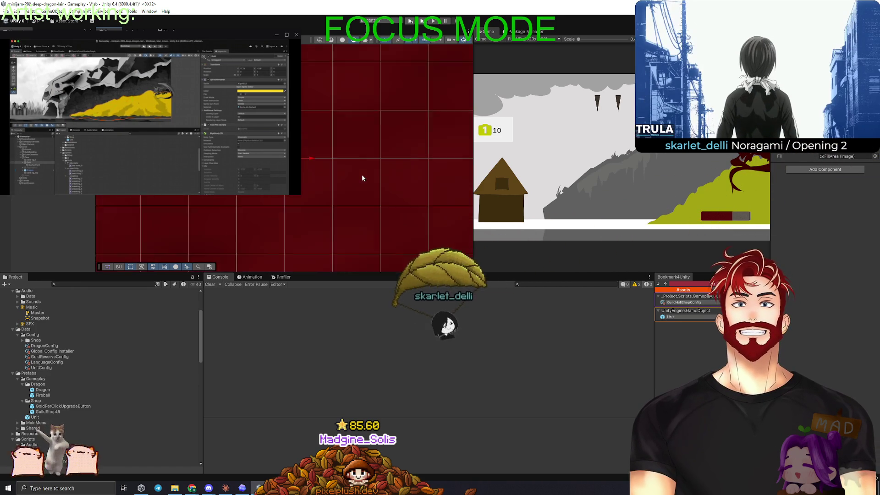
scroll(361, 179, down, 5)
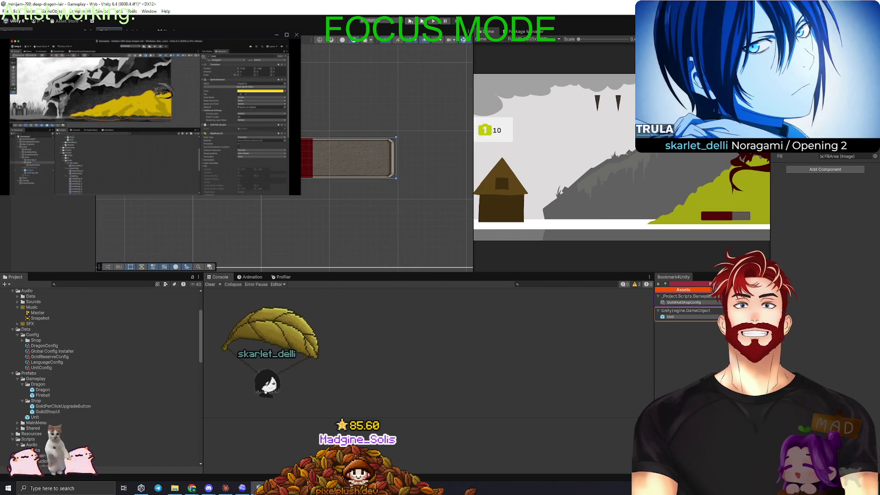
drag(358, 178, 357, 171)
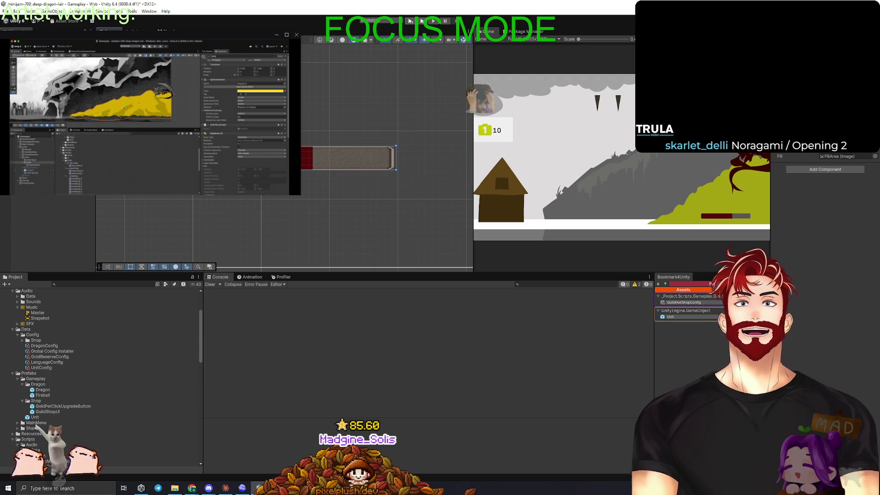
Change the fill's Image colour from red to yellow (FBCB04)
double_click(827, 156)
click(838, 174)
click(858, 206)
mouse_move(857, 206)
mouse_down()
mouse_move(835, 196)
mouse_move(862, 208)
mouse_move(848, 201)
mouse_move(842, 224)
mouse_up()
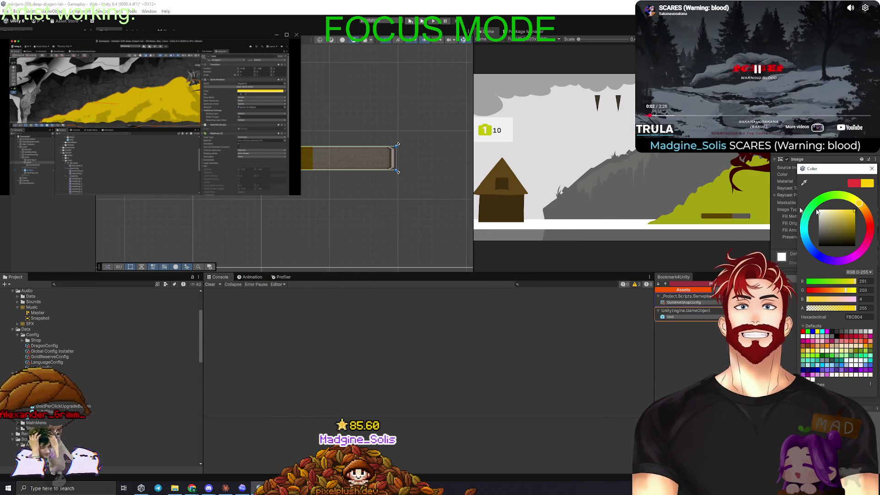
Close the colour picker with the fill kept yellow, then reselect the bar object
click(452, 361)
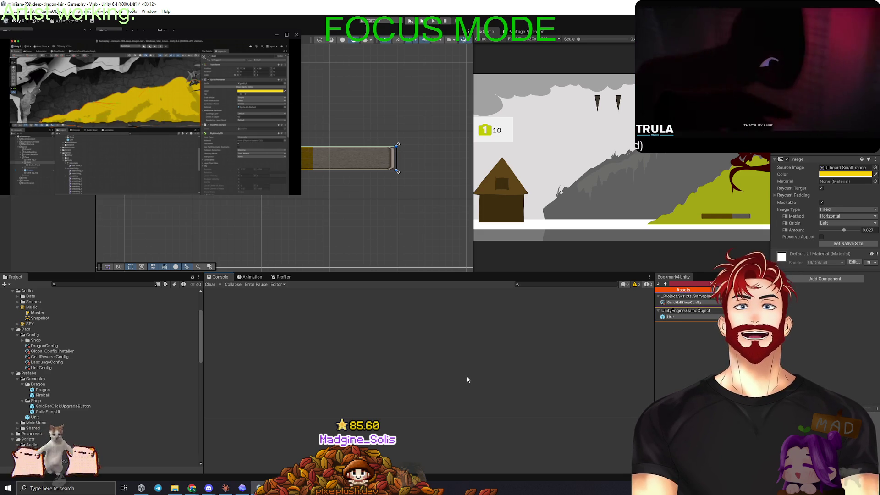
click(67, 225)
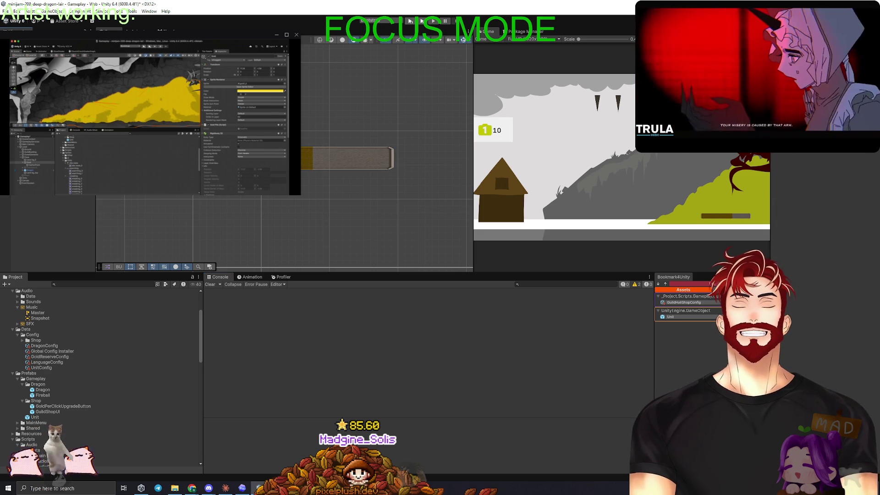
key(ctrl+z)
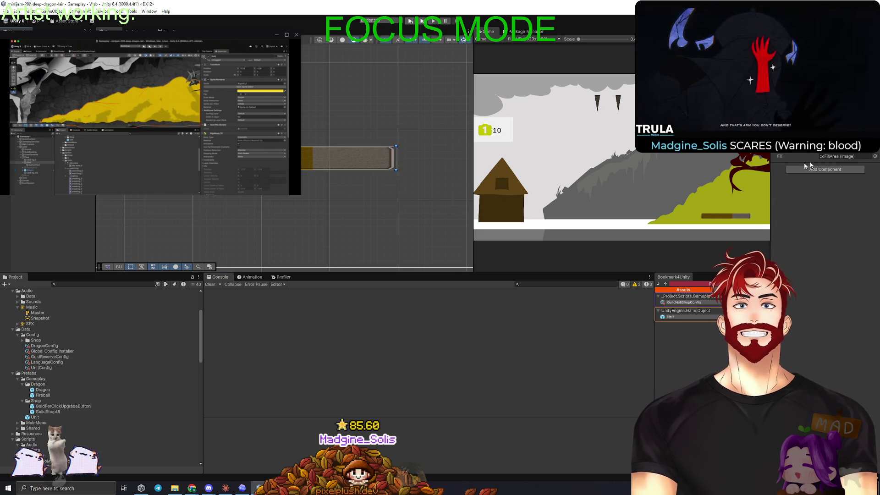
Add a Gold Reserve View component to the bar and assign FillArea as its Fill image
click(824, 169)
text(audioSe)
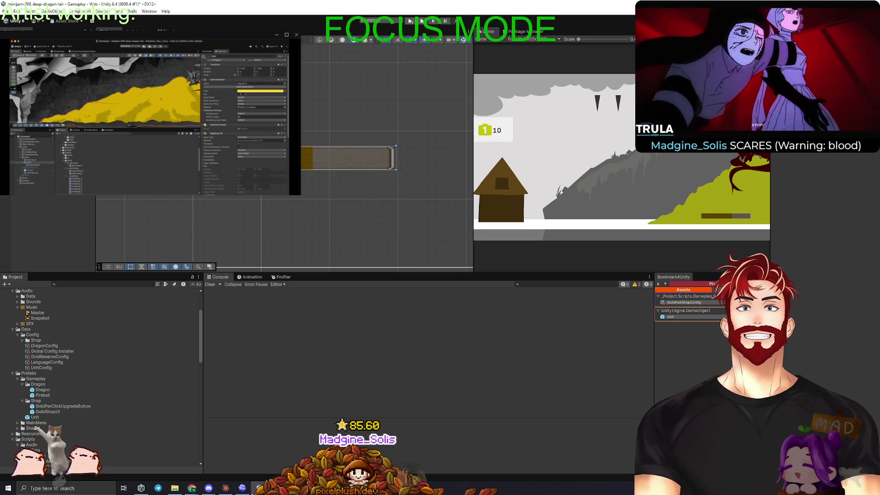
key(ctrl+a)
text(Gold)
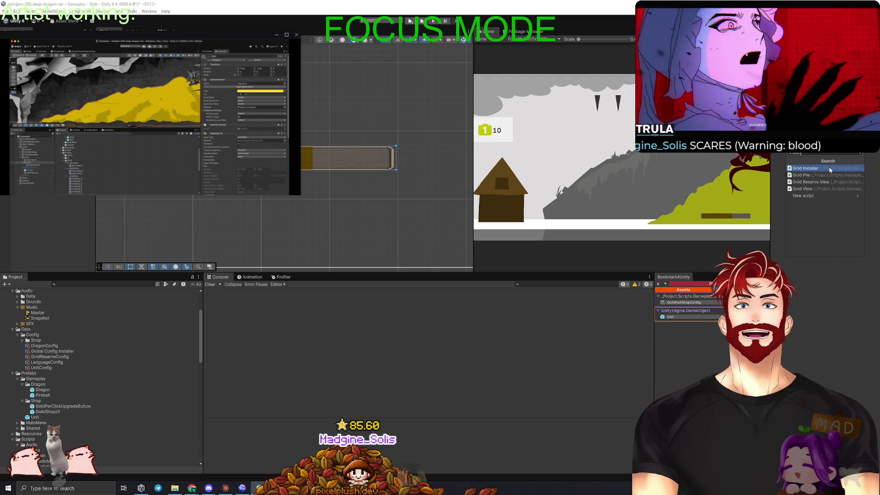
click(814, 182)
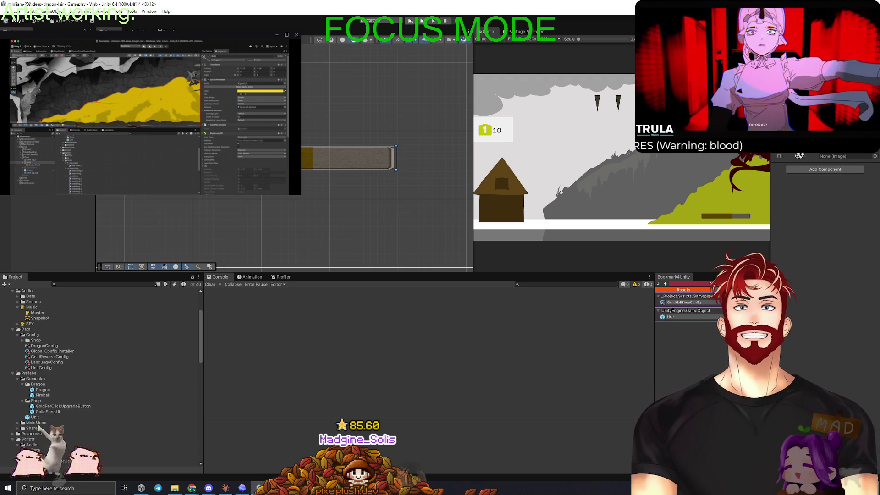
drag(799, 156, 828, 157)
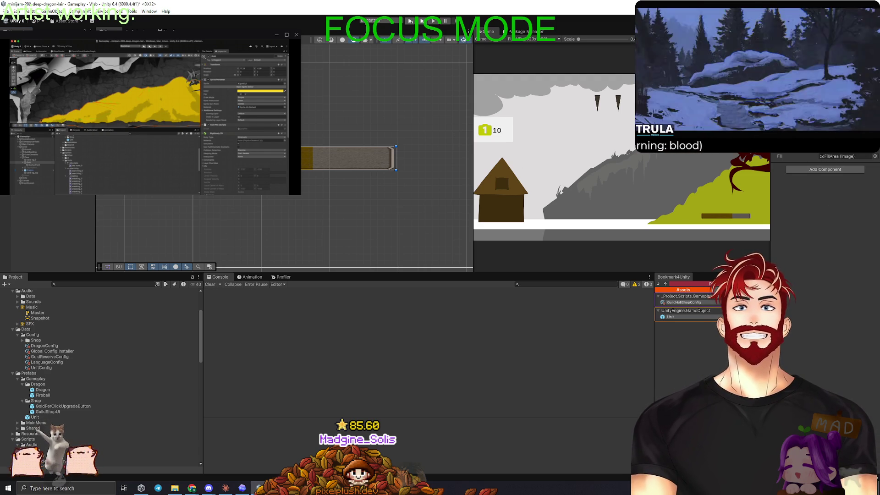
Check Claude Code's setup steps, then return to Unity with the bar deselected
key(Return)
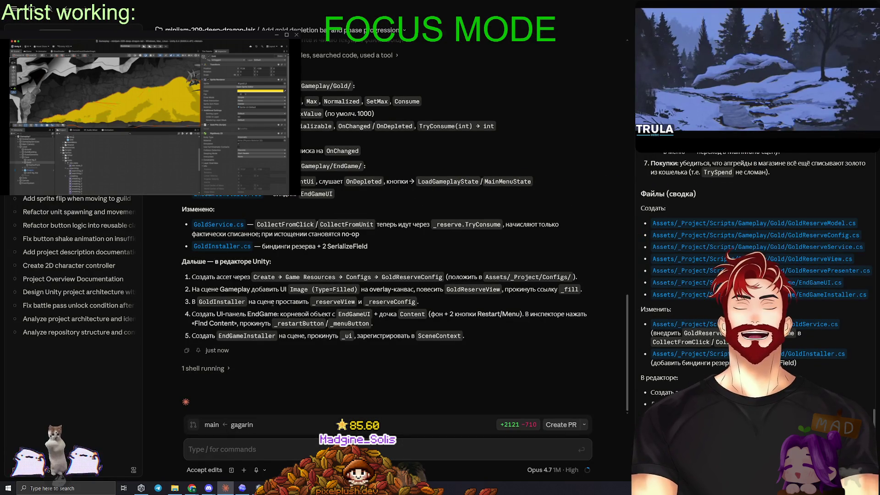
key(alt+Tab)
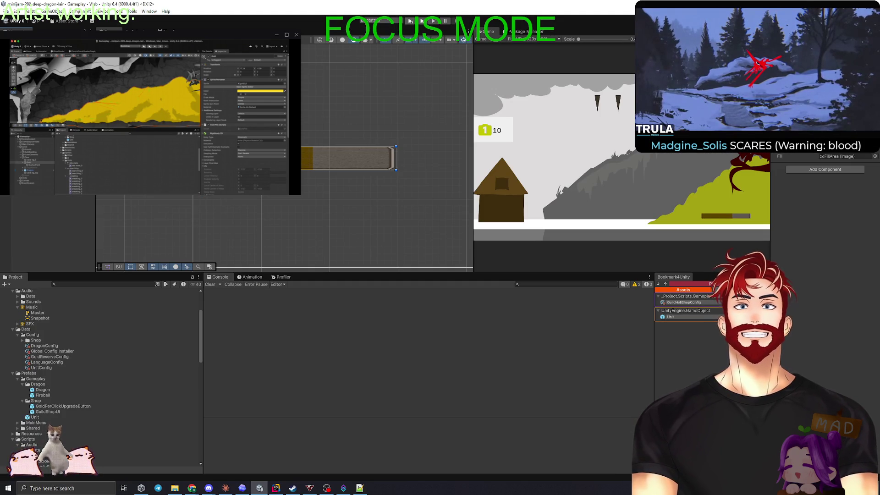
click(373, 106)
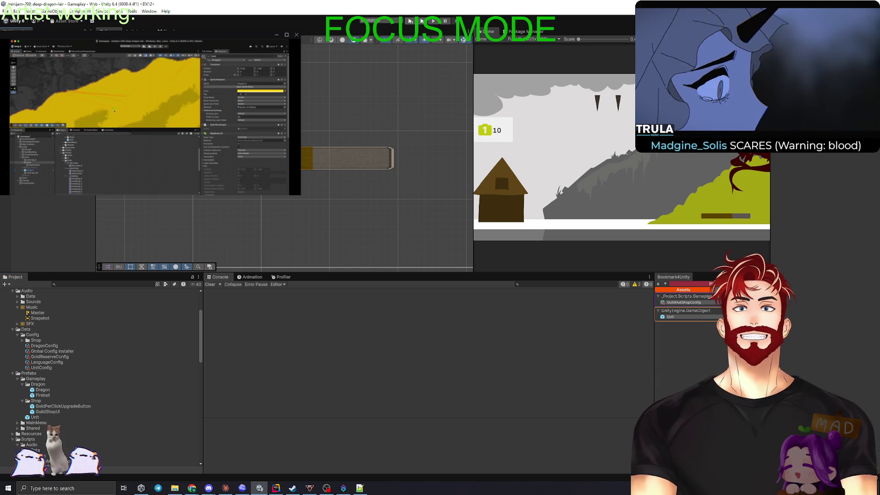
key(alt+Tab)
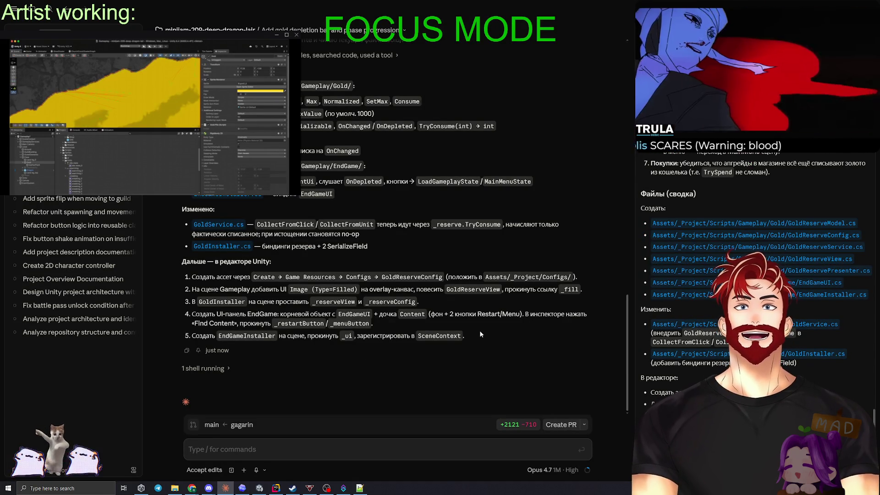
key(alt+Tab)
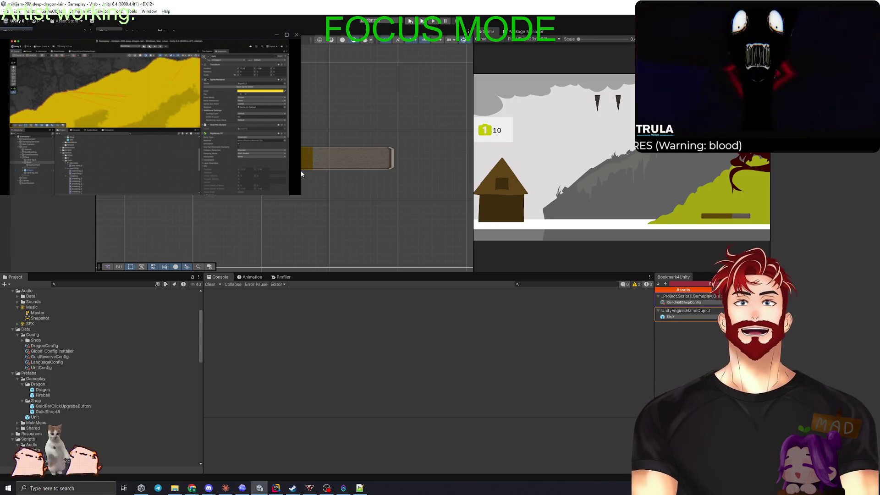
scroll(301, 174, down, 5)
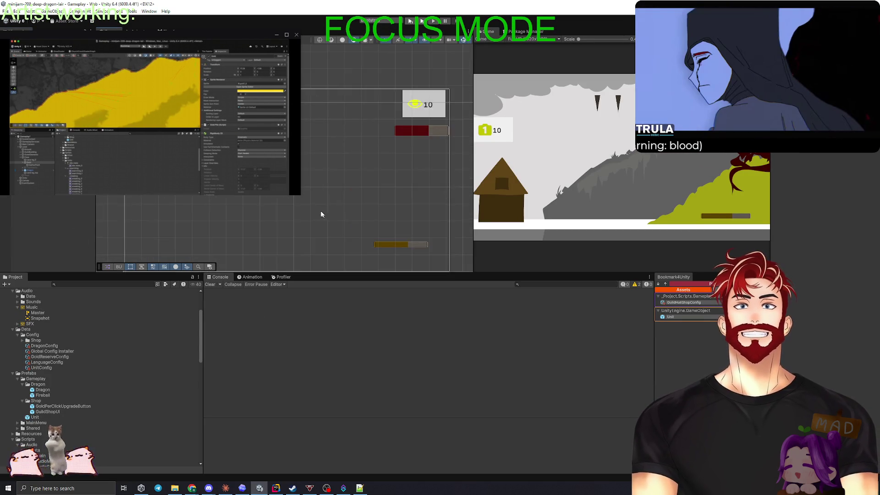
right_click(31, 195)
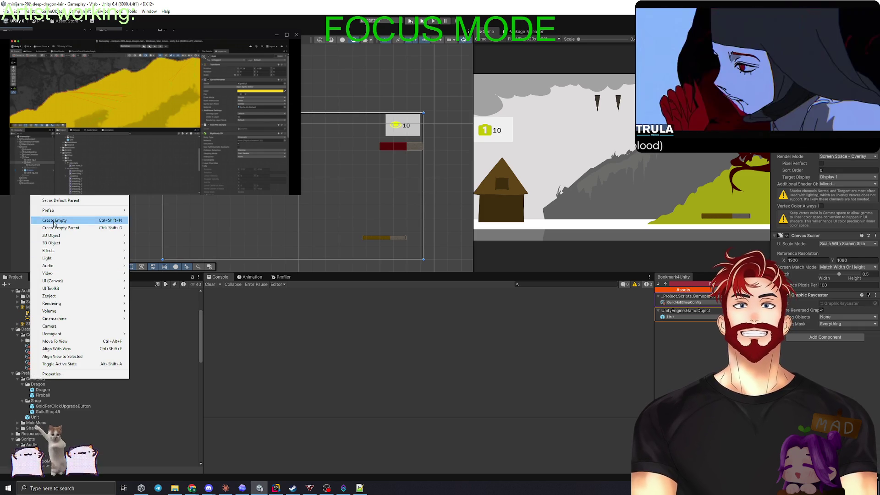
click(55, 220)
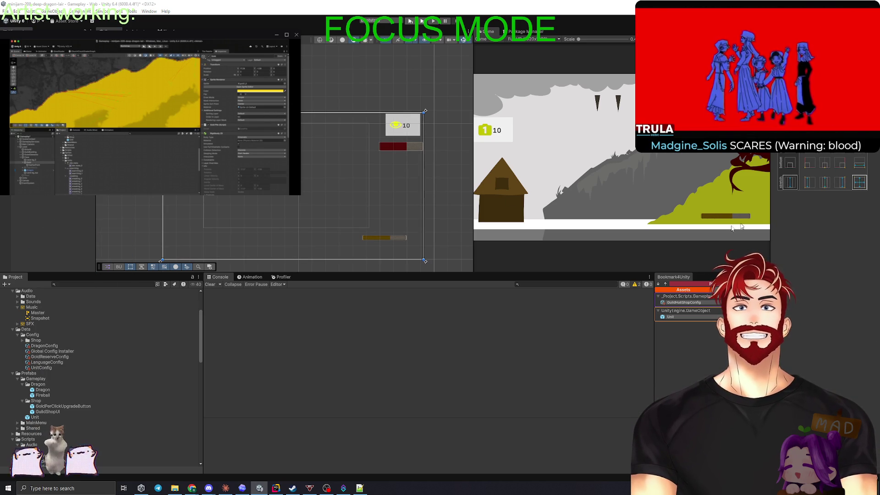
click(384, 237)
click(367, 206)
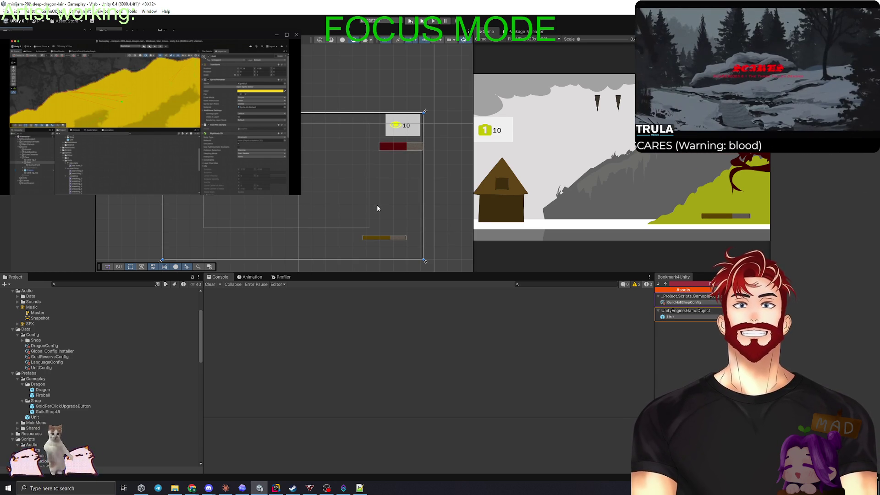
click(384, 238)
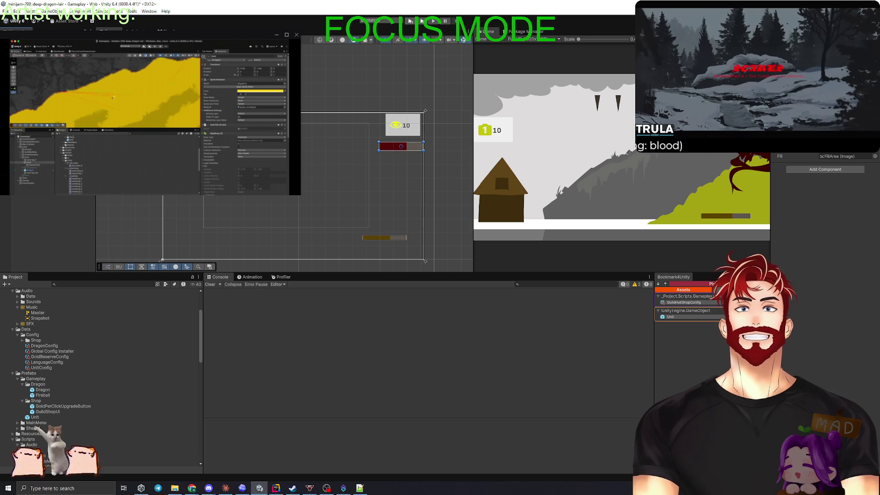
click(286, 176)
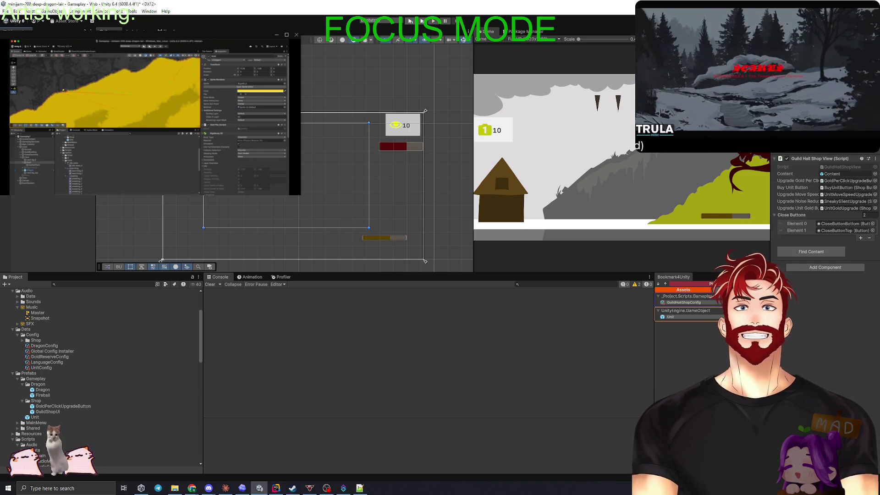
click(402, 124)
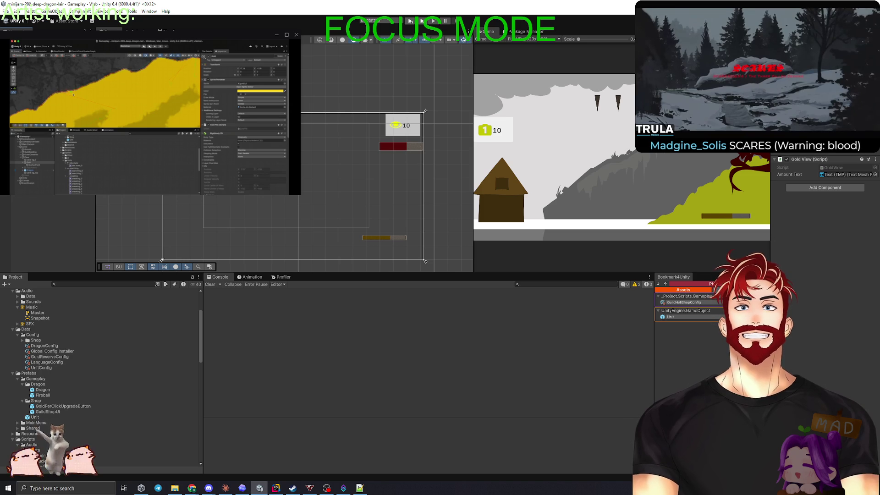
click(398, 146)
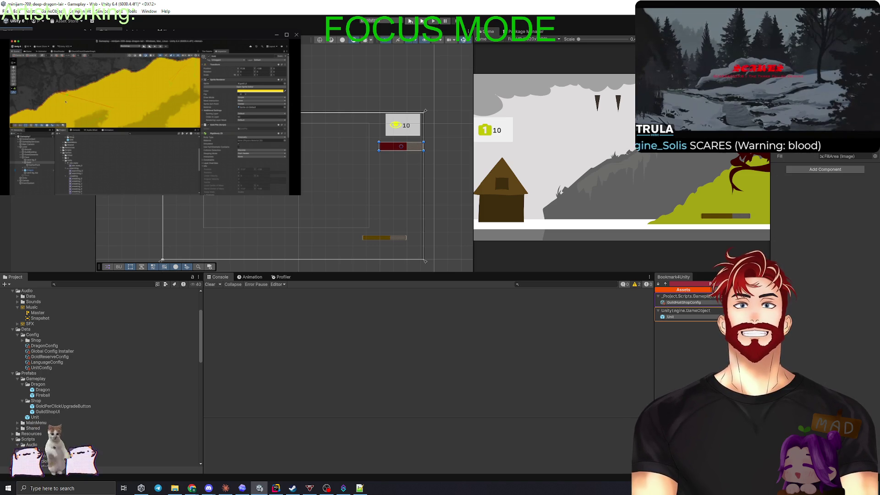
click(788, 137)
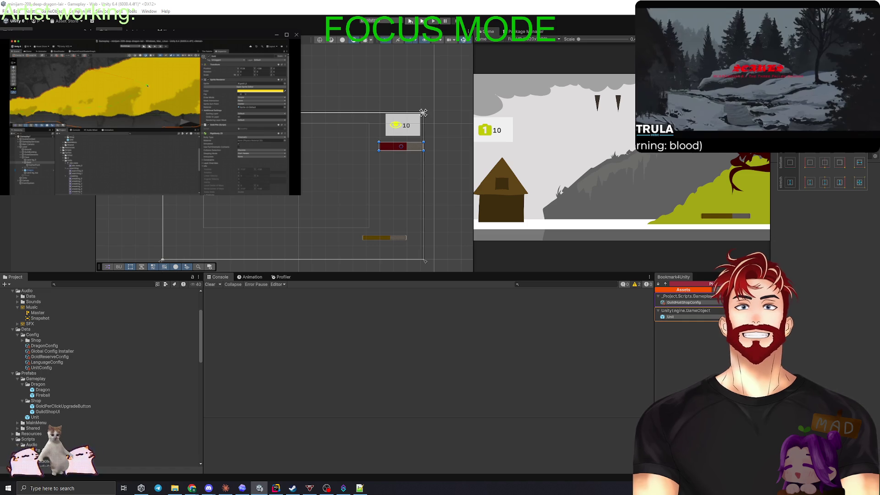
click(754, 176)
click(788, 119)
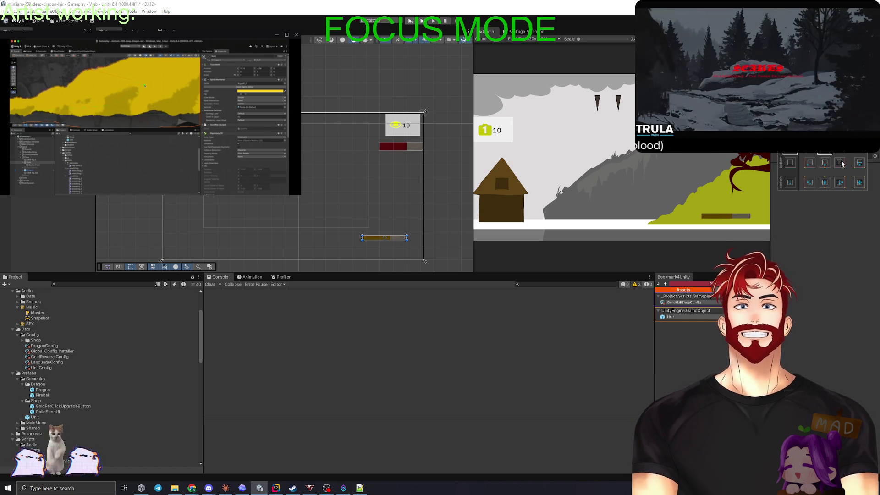
click(843, 257)
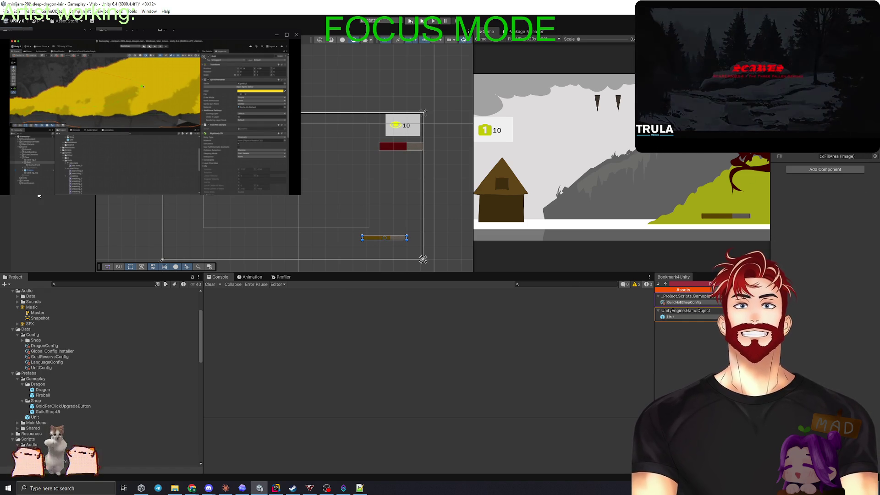
click(39, 197)
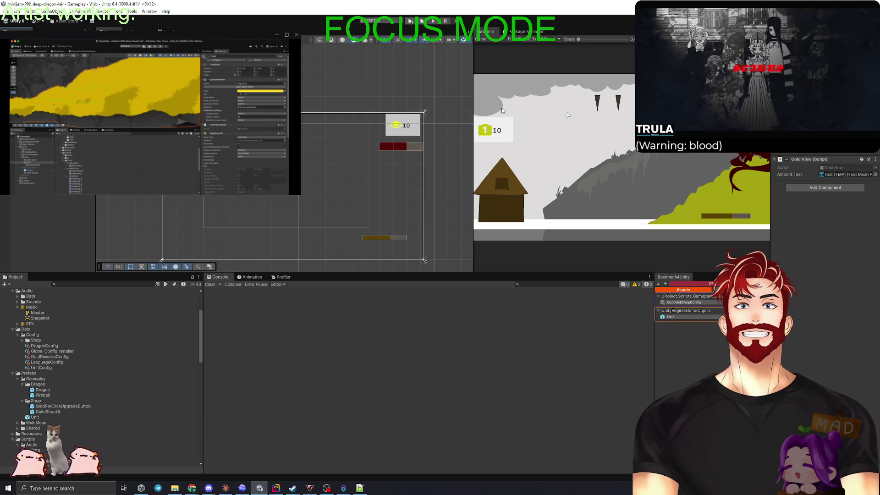
Select the Canvas and review its anchoring options
click(781, 162)
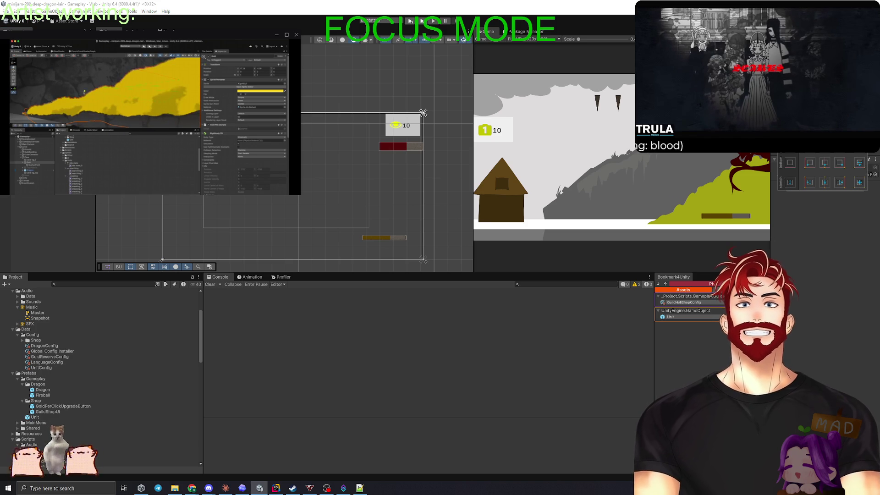
key(Escape)
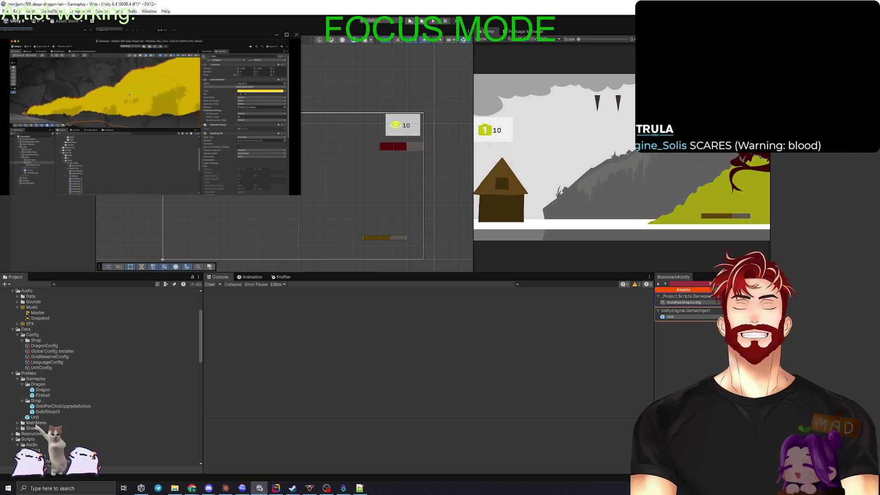
click(358, 206)
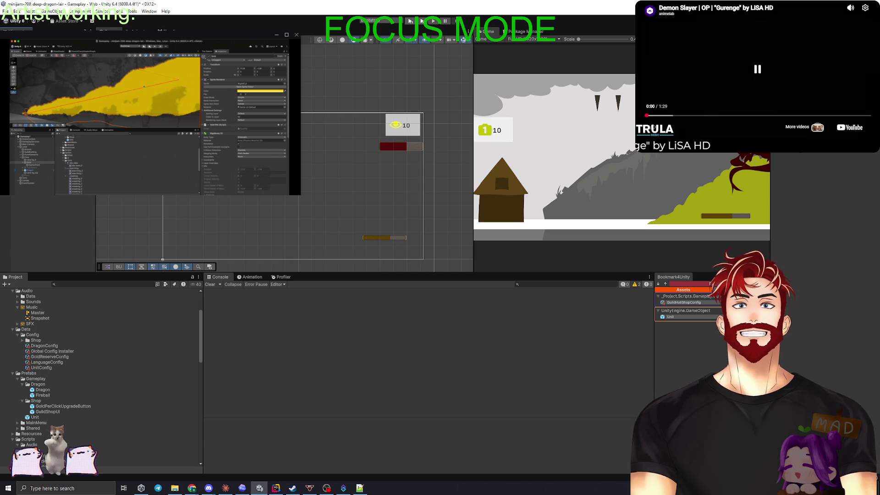
drag(204, 123, 369, 227)
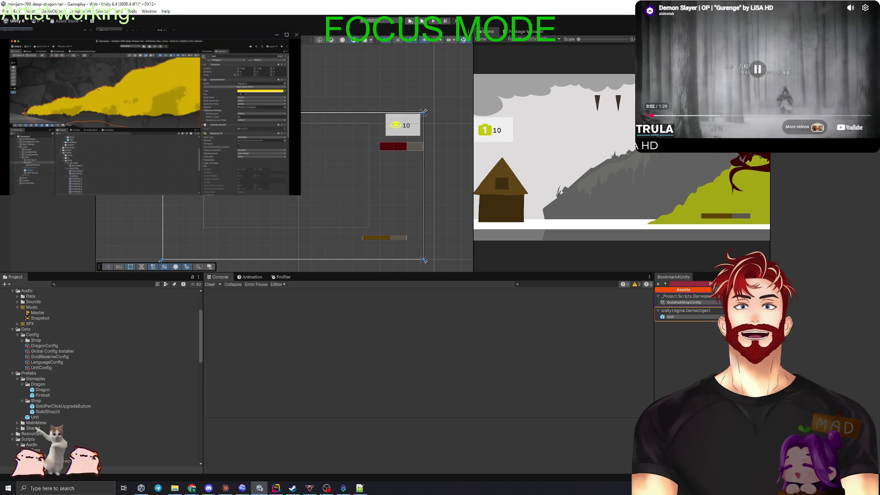
Create an empty Canvas child stretched to fill it, carrying an End Game UI component
right_click(46, 196)
click(81, 256)
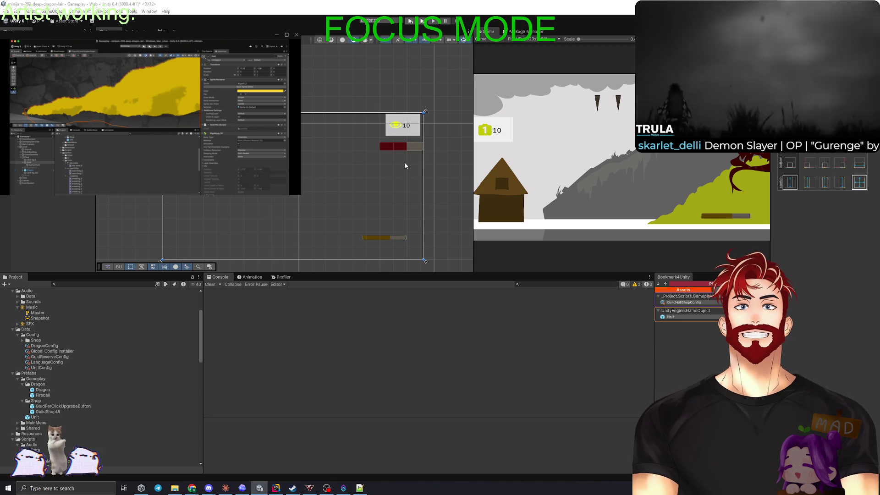
click(859, 184)
click(809, 146)
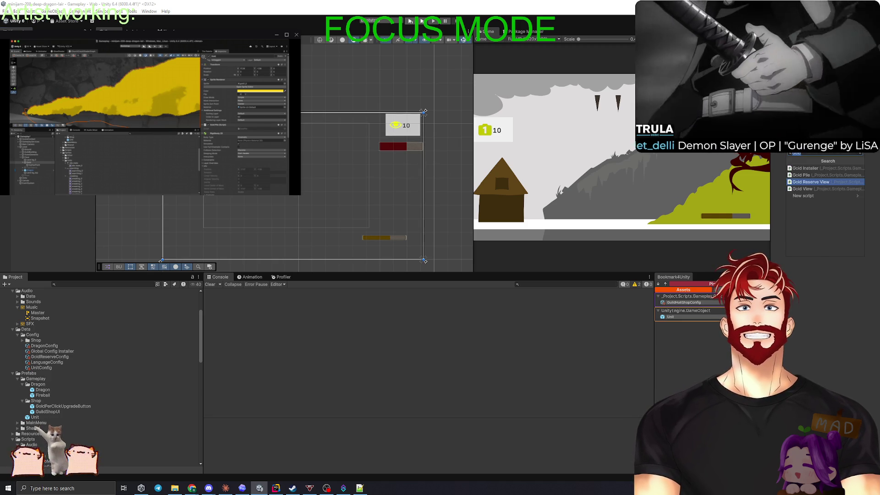
text(EndGa)
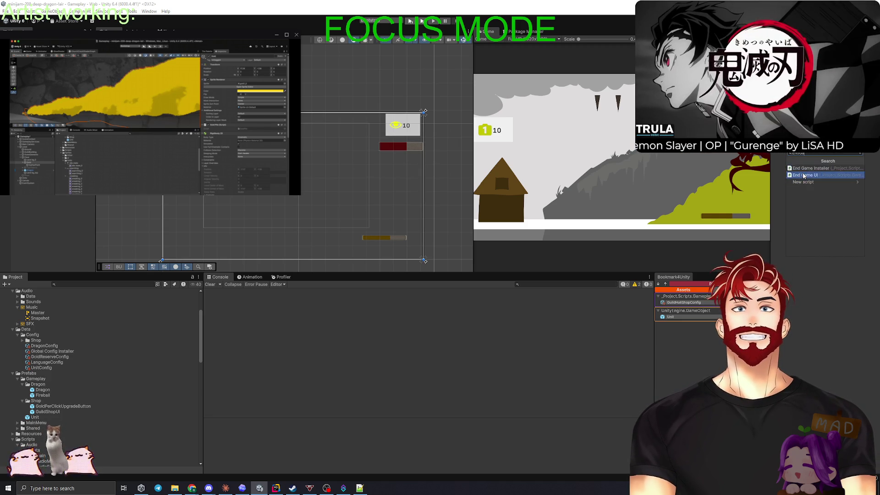
click(818, 175)
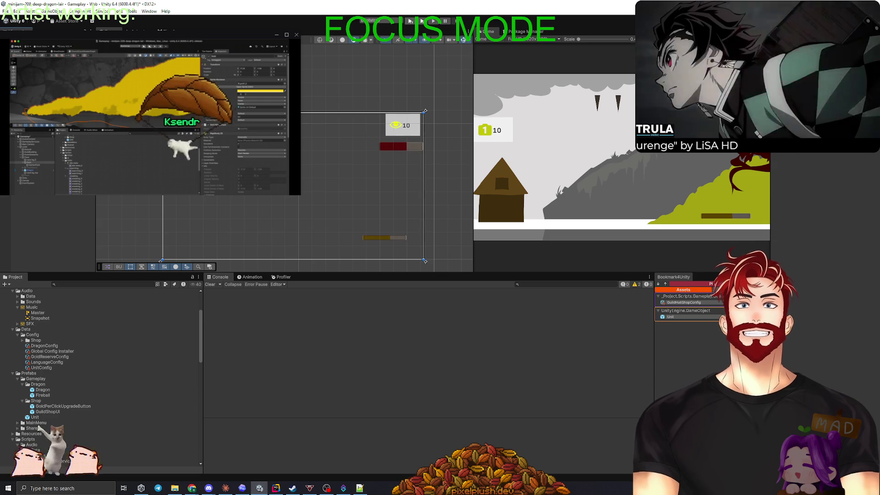
right_click(42, 130)
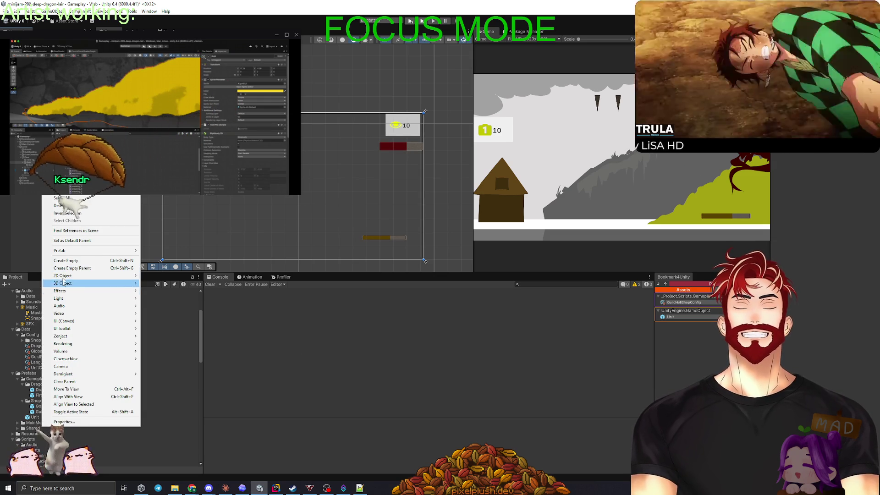
Add a stretch-stretch Image under the end-game panel and colour it dark grey 1B1B1B
mouse_move(65, 324)
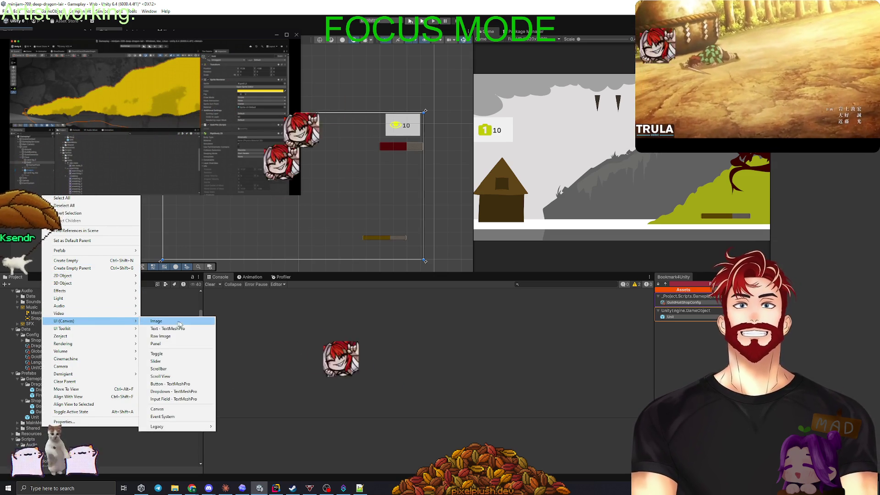
click(156, 321)
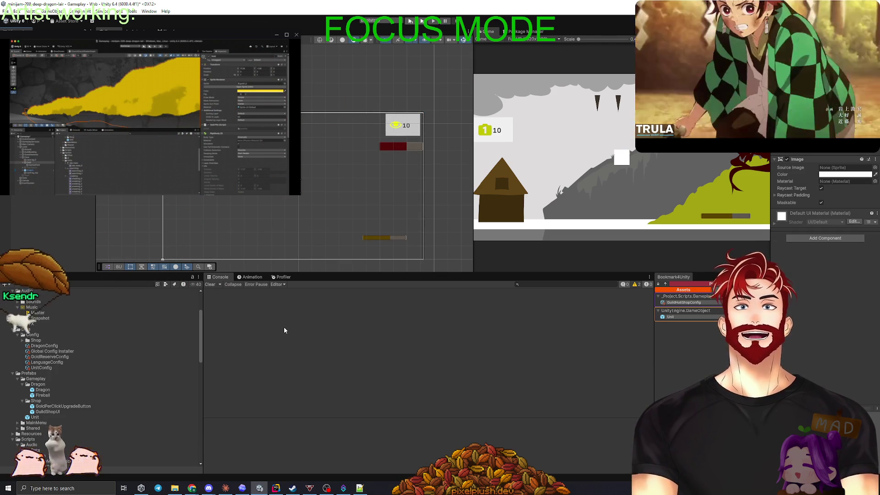
click(787, 94)
alt+click(856, 184)
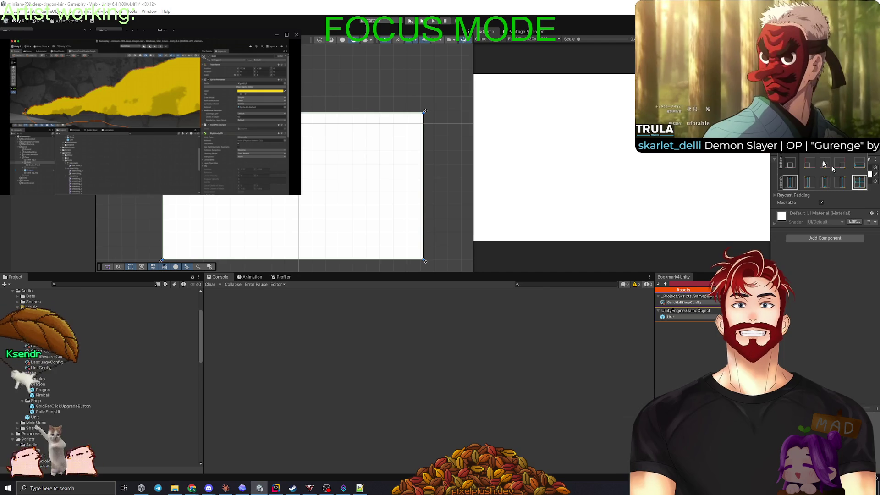
click(825, 175)
drag(825, 240, 818, 246)
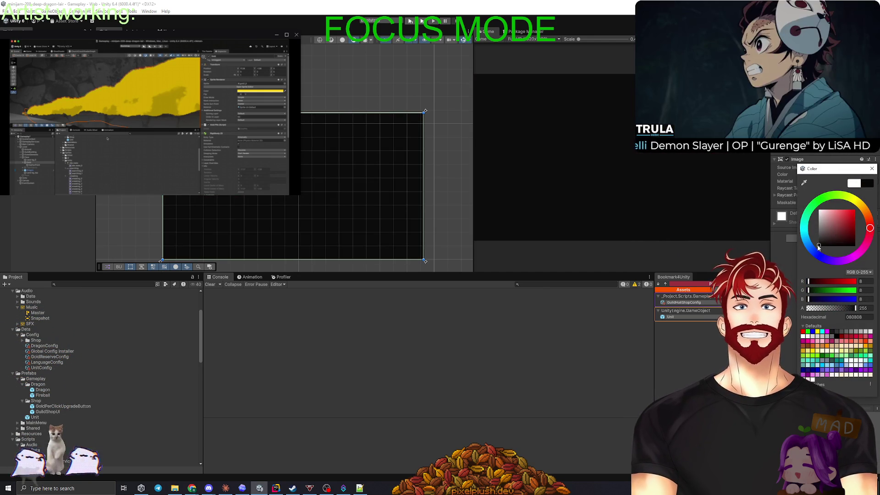
click(818, 242)
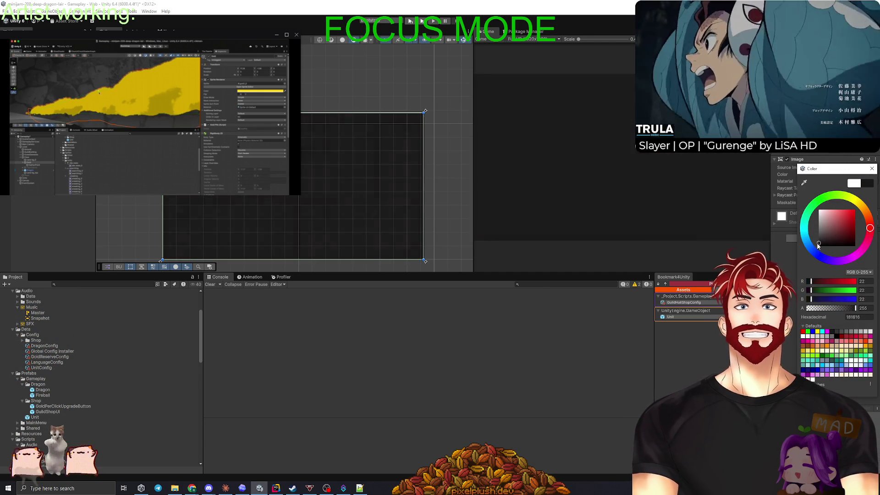
click(80, 251)
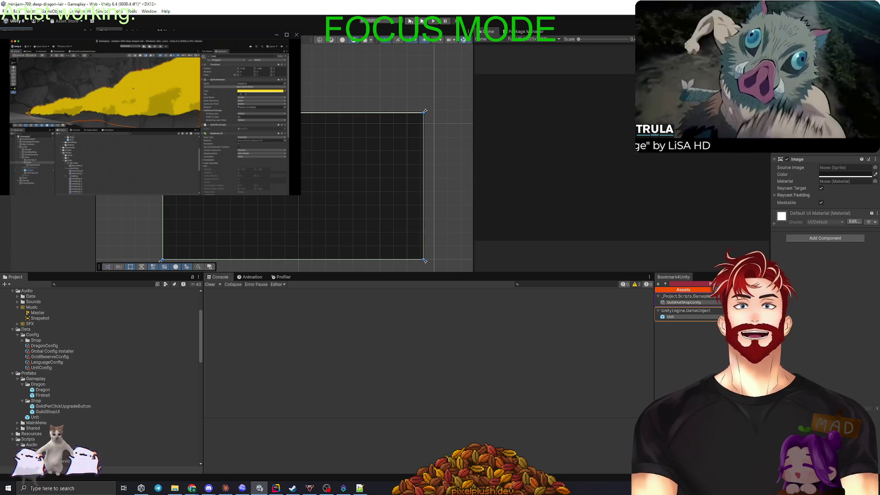
right_click(44, 196)
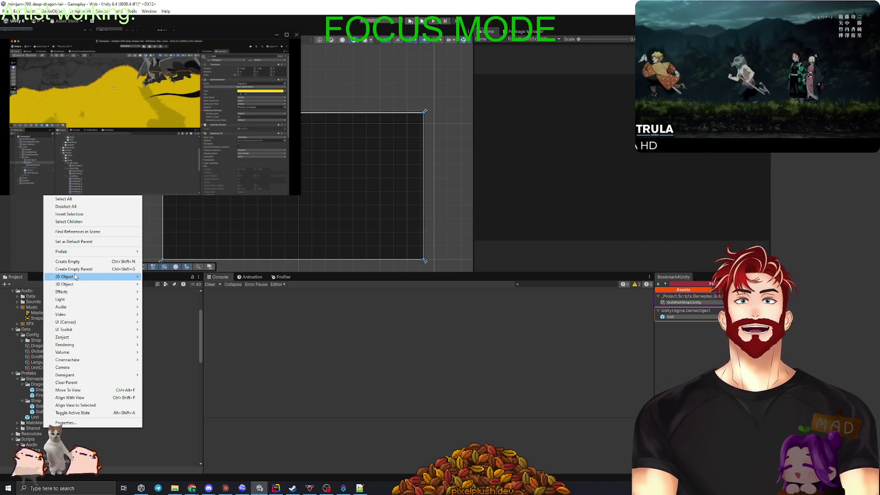
Create a widened TextMeshPro button labelled Restart with auto-sized text, nudged slightly higher
mouse_move(110, 321)
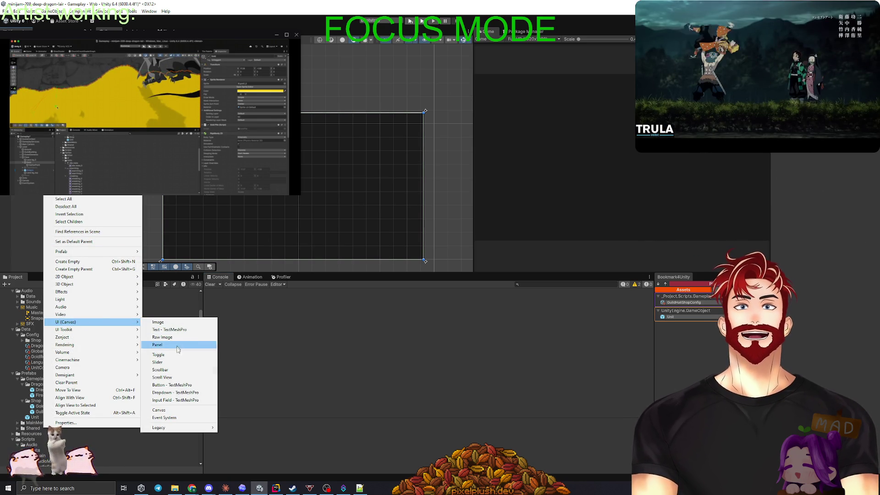
click(174, 385)
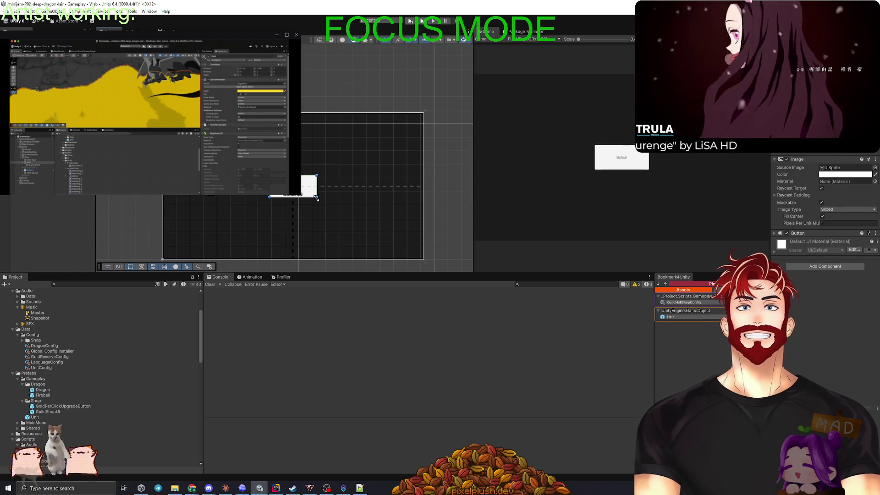
drag(315, 194, 316, 193)
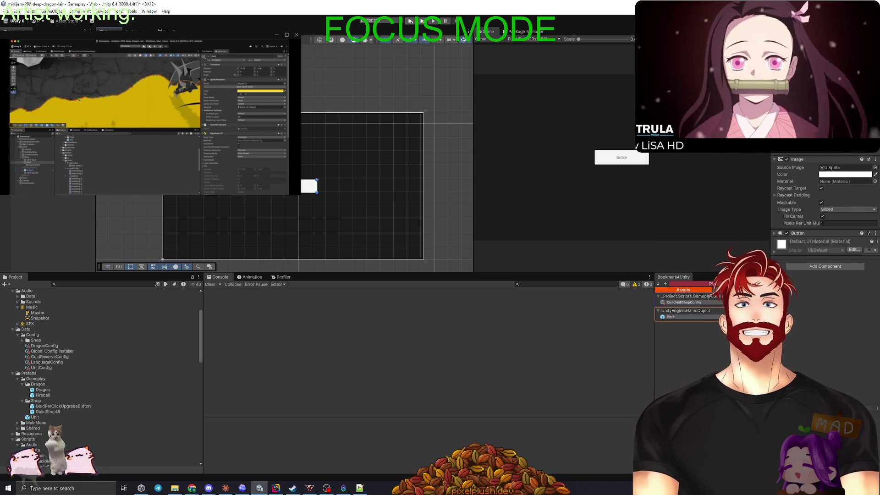
key(Down)
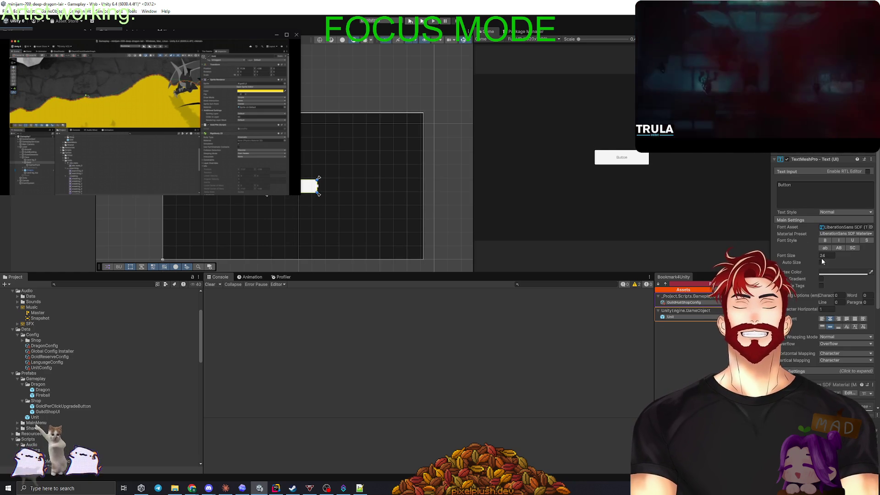
click(821, 262)
text(estart)
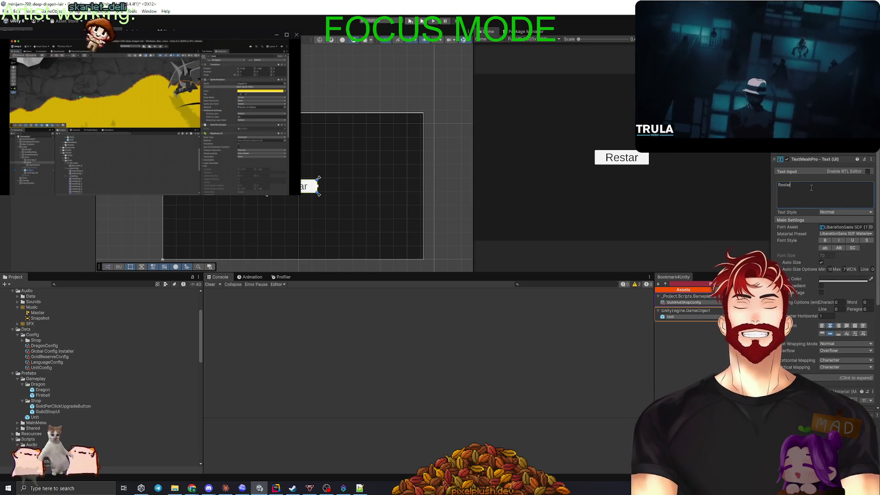
click(408, 191)
click(308, 186)
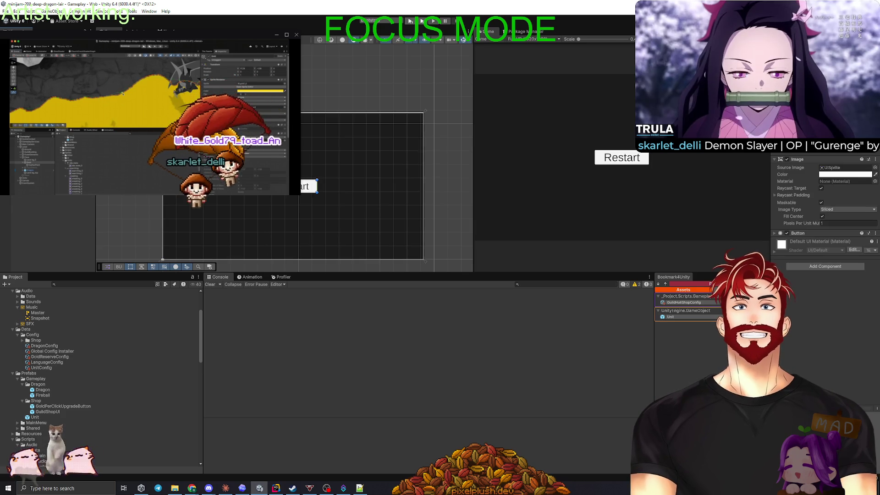
mouse_move(308, 186)
mouse_down()
mouse_move(308, 172)
mouse_move(308, 186)
mouse_up()
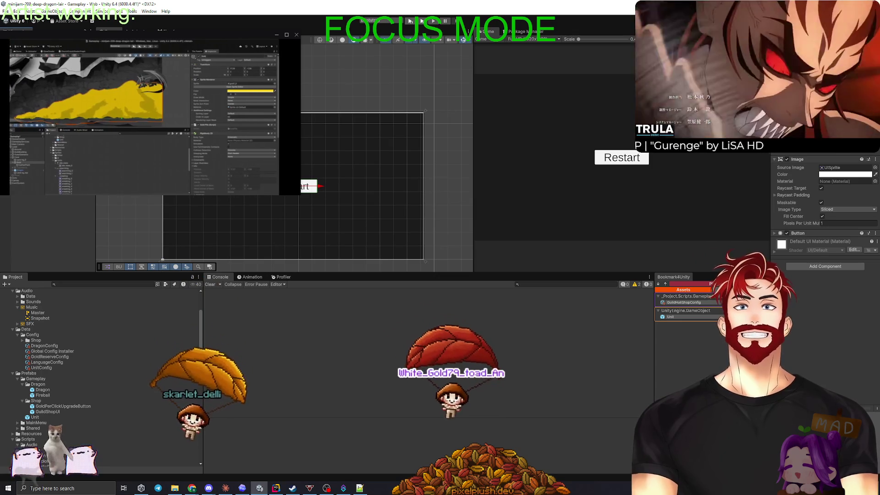
Duplicate the Restart button below the original and relabel the copy Menu
key(ctrl+d)
mouse_move(304, 186)
mouse_down()
mouse_move(293, 212)
mouse_move(312, 207)
mouse_up()
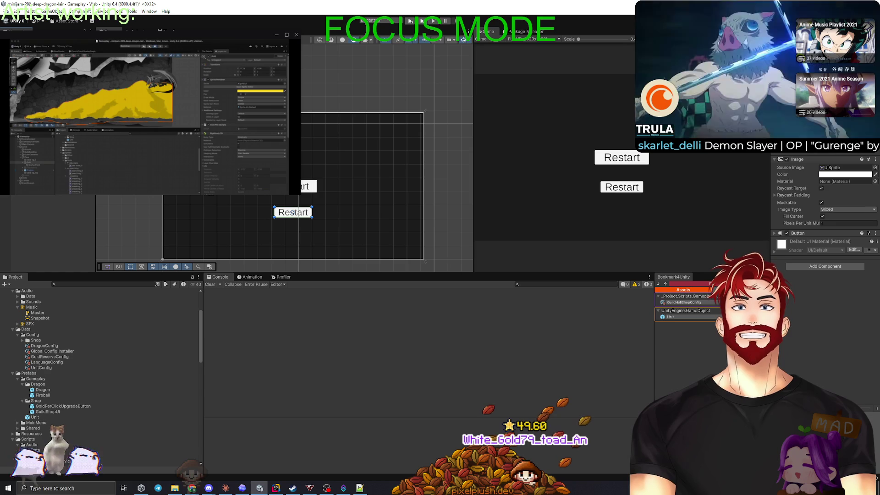
click(294, 212)
click(814, 186)
text(Menu)
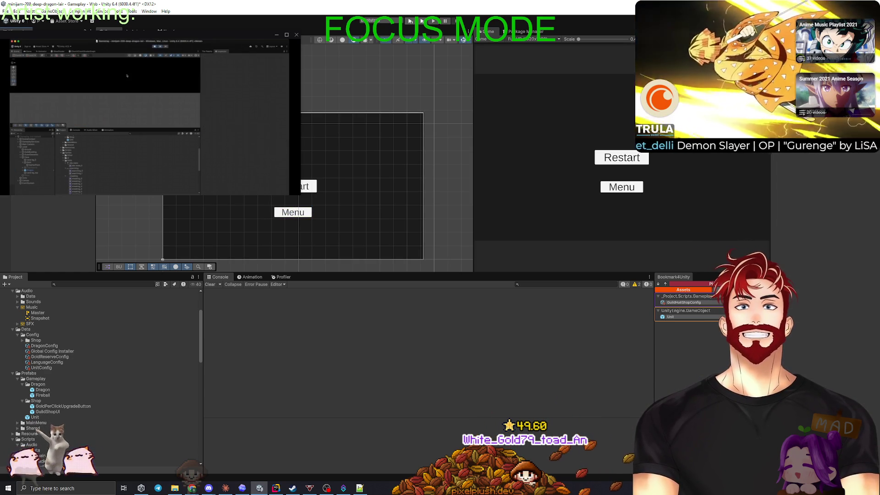
right_click(44, 133)
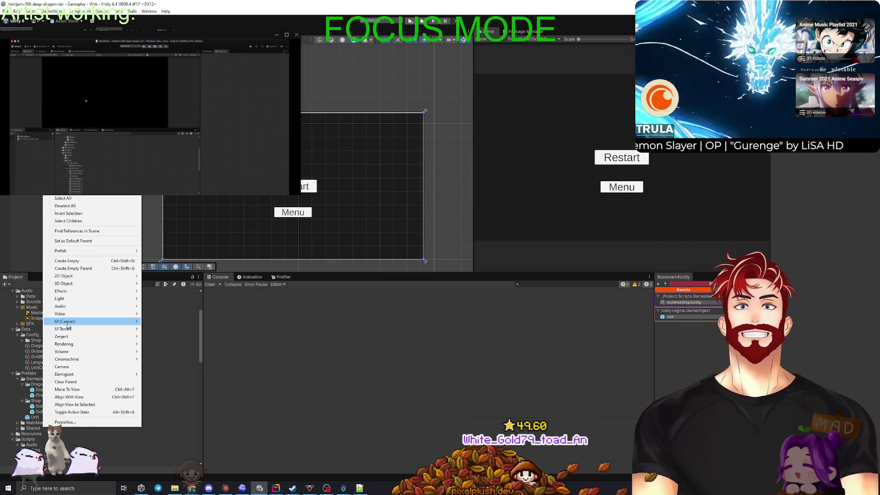
Add a widened, centre/middle-aligned, auto-sized TextMeshPro text reading 'Thanks for playing!' above the buttons
mouse_move(69, 322)
click(180, 329)
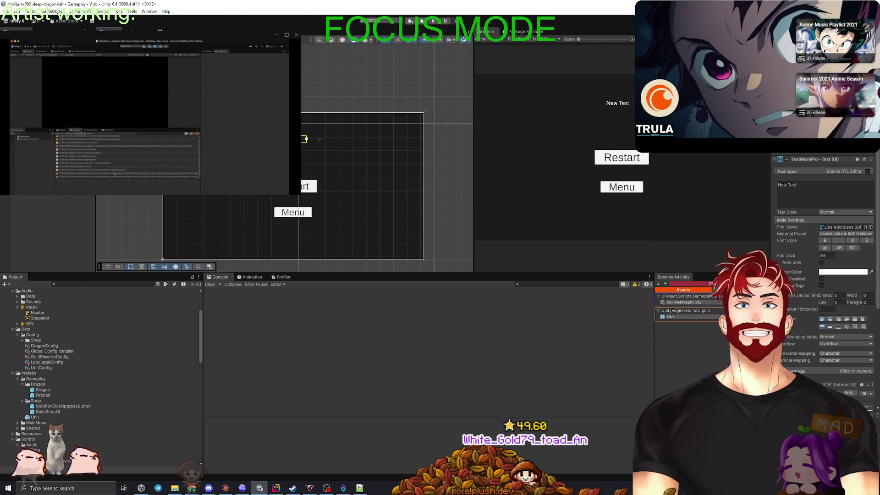
mouse_move(306, 141)
mouse_down()
mouse_move(334, 157)
mouse_move(360, 152)
mouse_up()
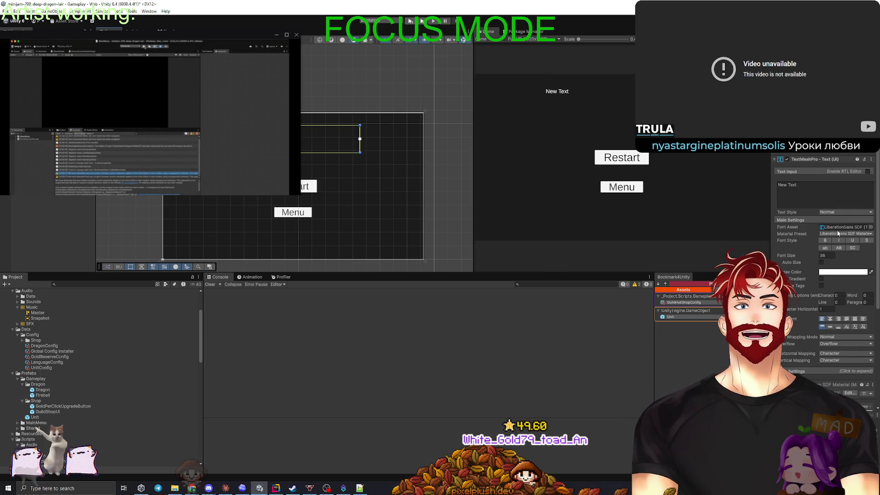
click(829, 319)
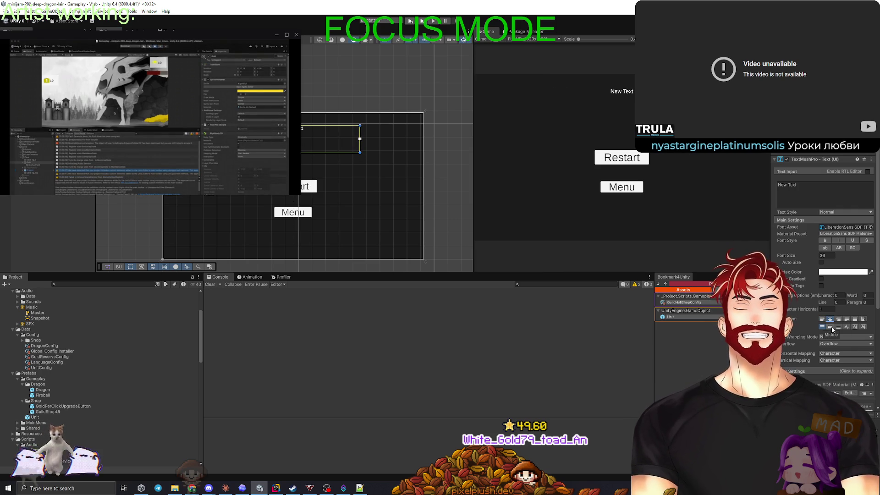
click(830, 327)
click(811, 191)
text(Thanks for playing!)
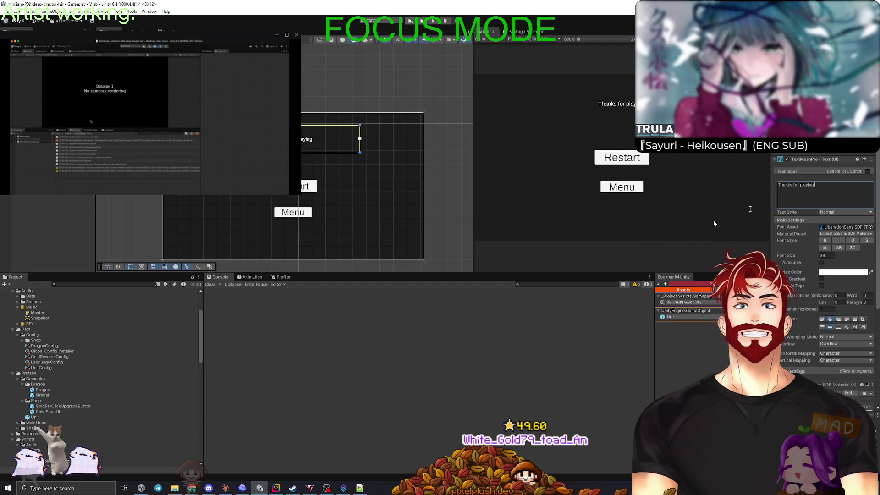
click(820, 262)
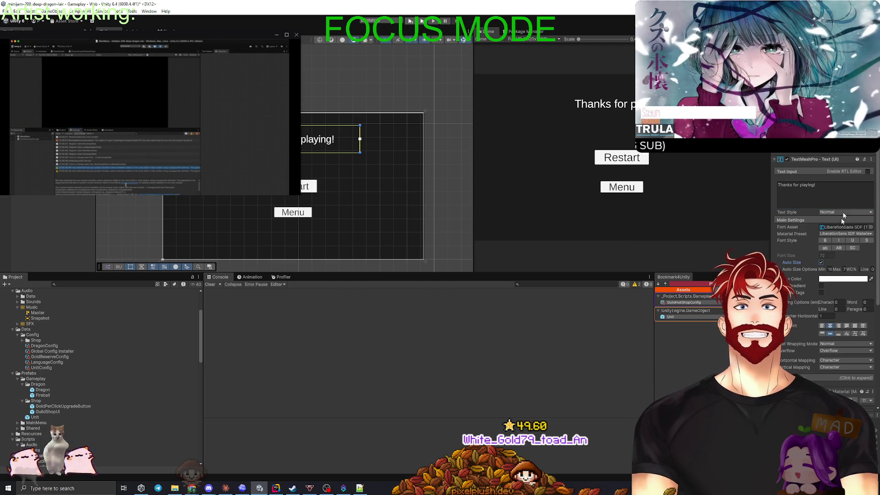
click(47, 218)
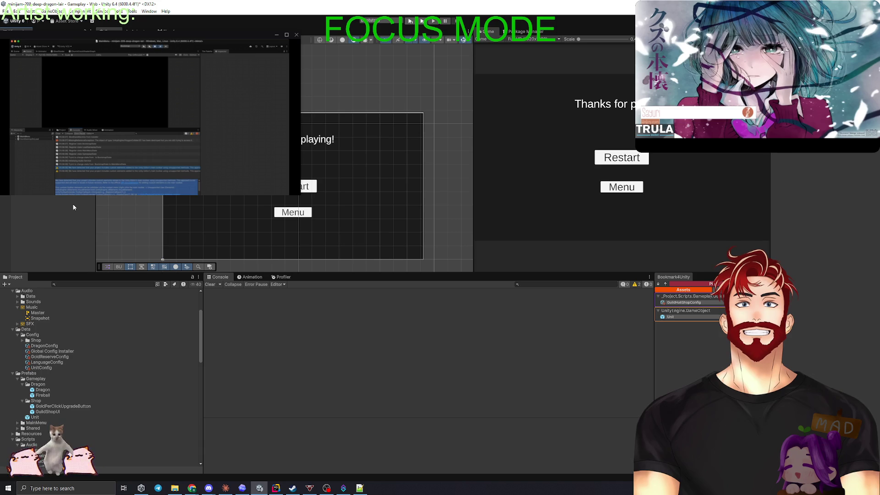
Drag the Menu button into the End Game UI's Menu Button field, then enlarge the game preview
click(162, 259)
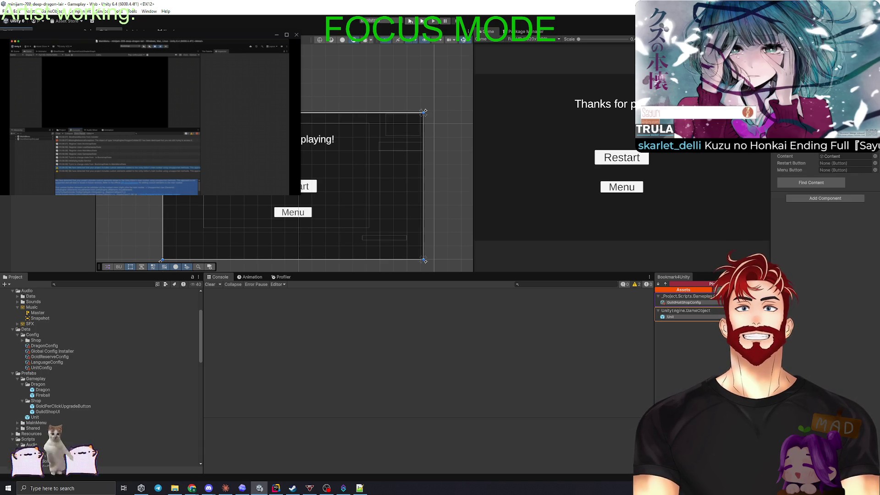
mouse_move(516, 157)
mouse_down()
mouse_move(837, 171)
mouse_move(838, 164)
mouse_move(832, 173)
mouse_up()
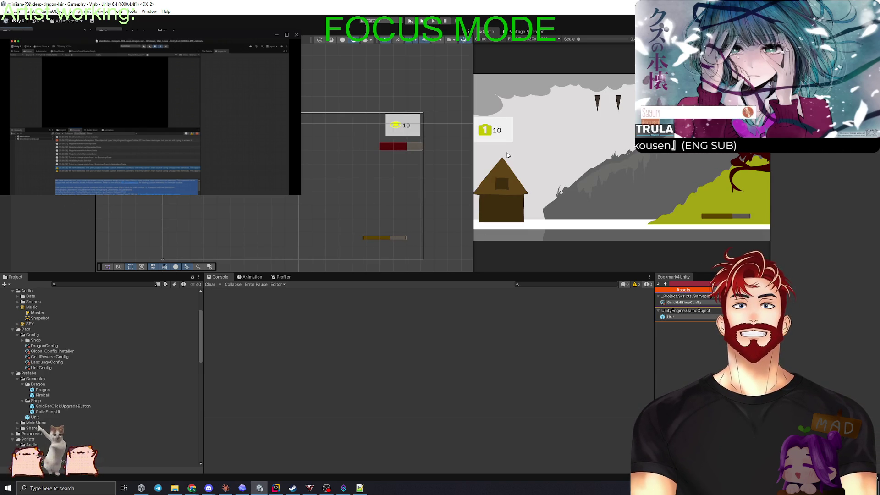
drag(473, 155, 289, 138)
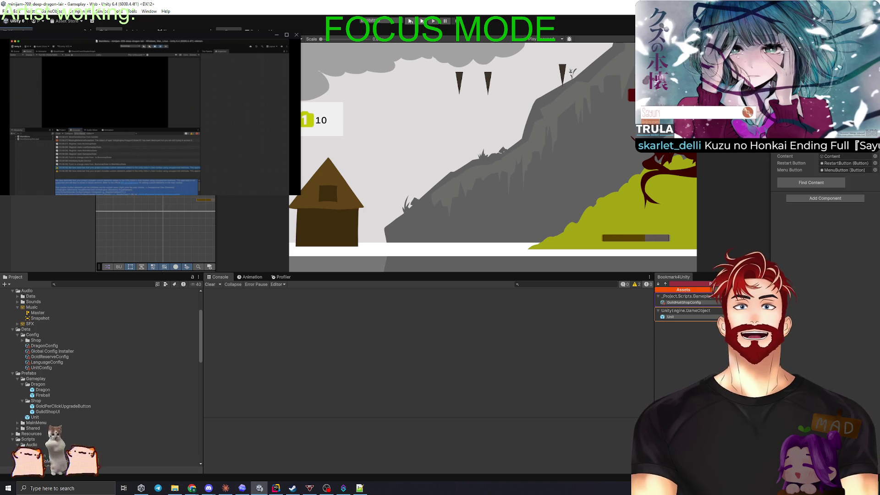
After checking the assistant's next steps, add a new entry to SceneContext's Mono Installers list
key(alt+Tab)
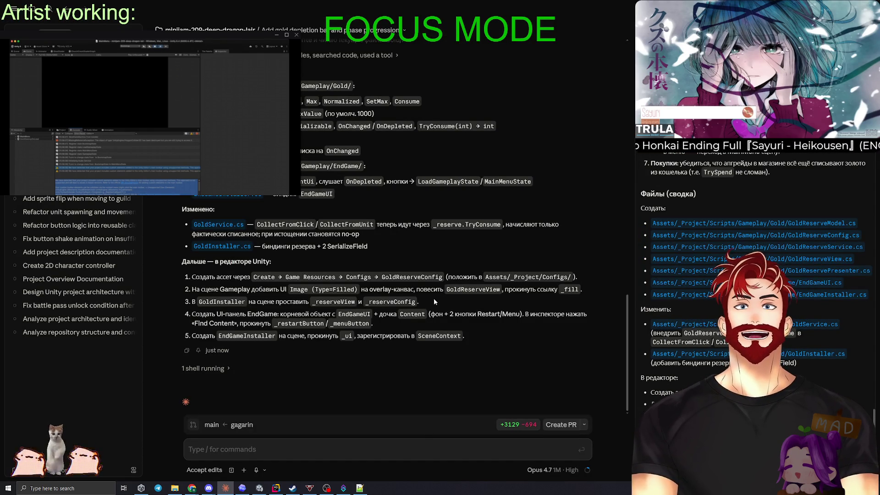
key(alt+Tab)
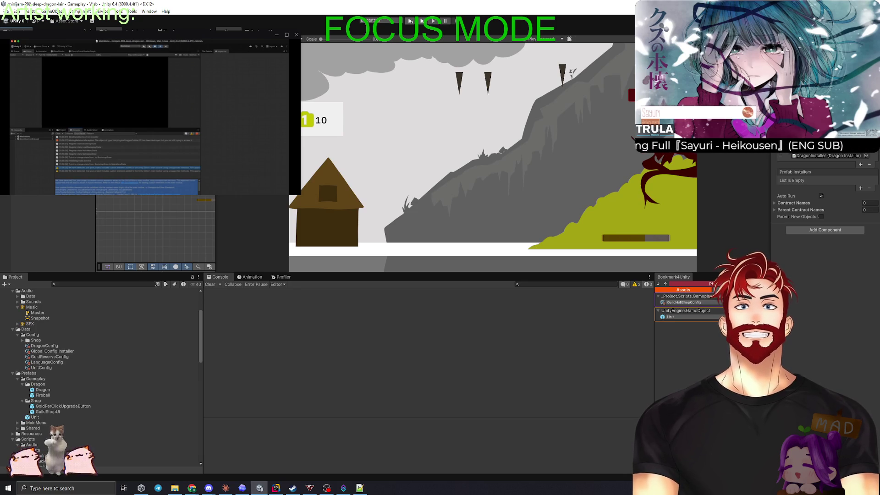
right_click(41, 87)
key(Escape)
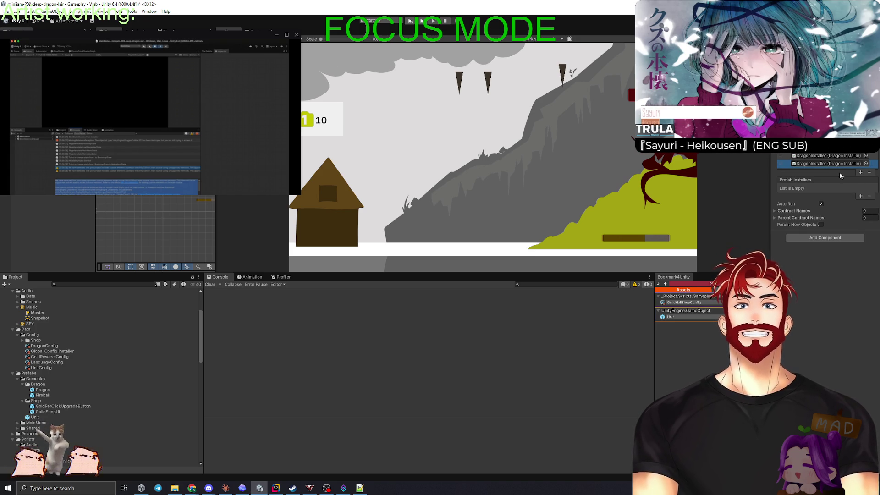
click(861, 166)
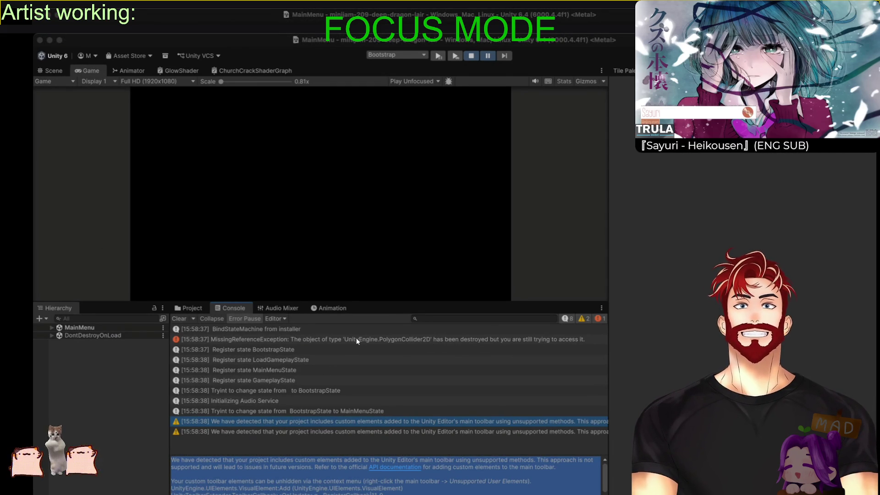
Inspect the MissingReferenceException trace, stop the game and browse the Project files
click(196, 339)
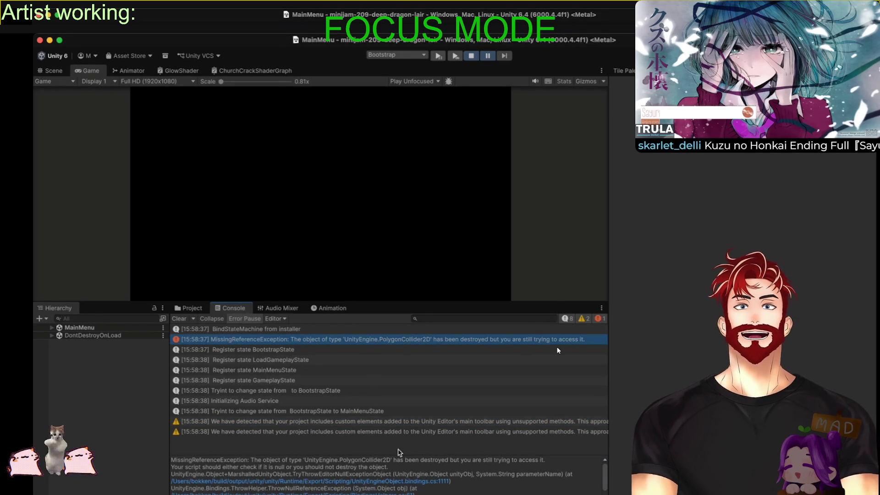
click(475, 59)
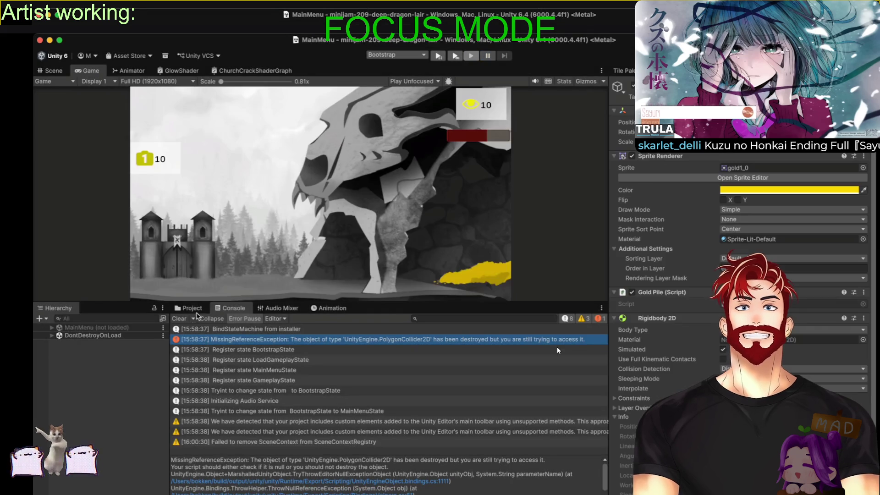
click(189, 308)
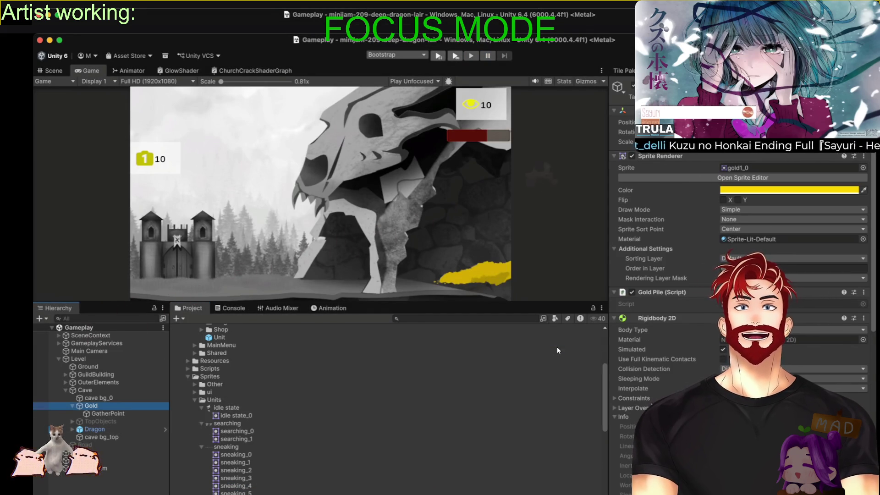
scroll(742, 238, down, 5)
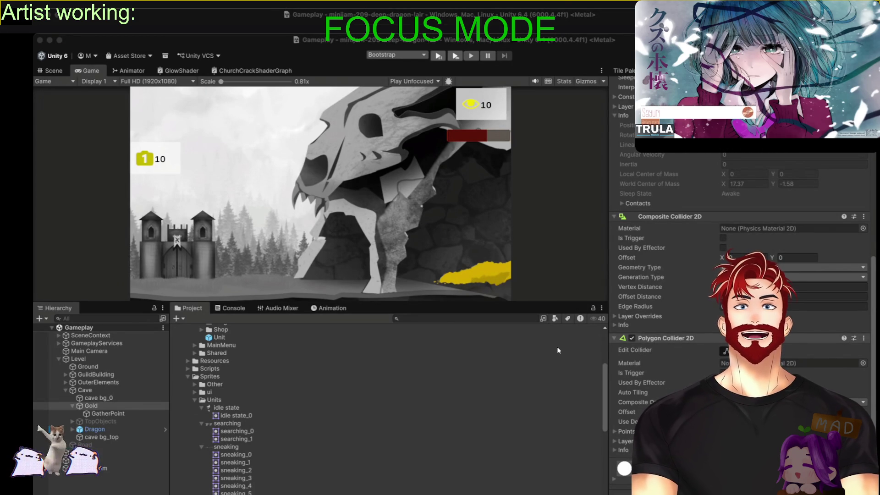
Bring Unity back into focus, start Play mode again and switch to the Console
click(669, 338)
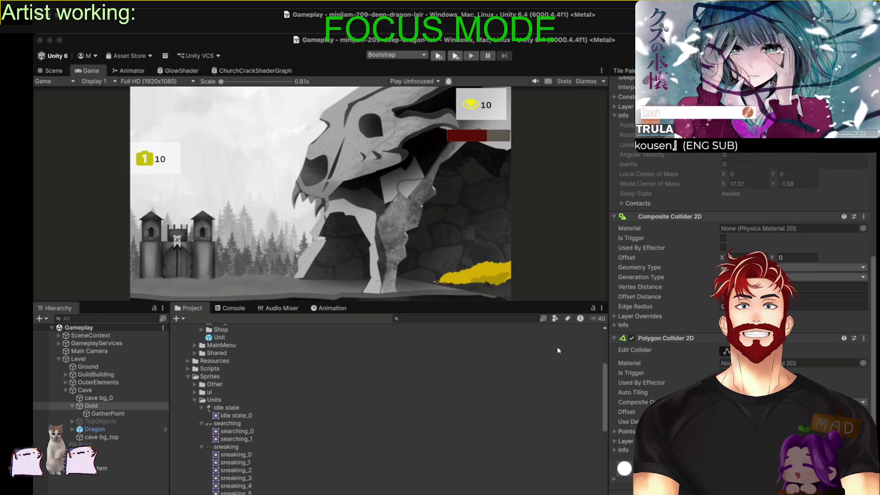
key(super+Tab)
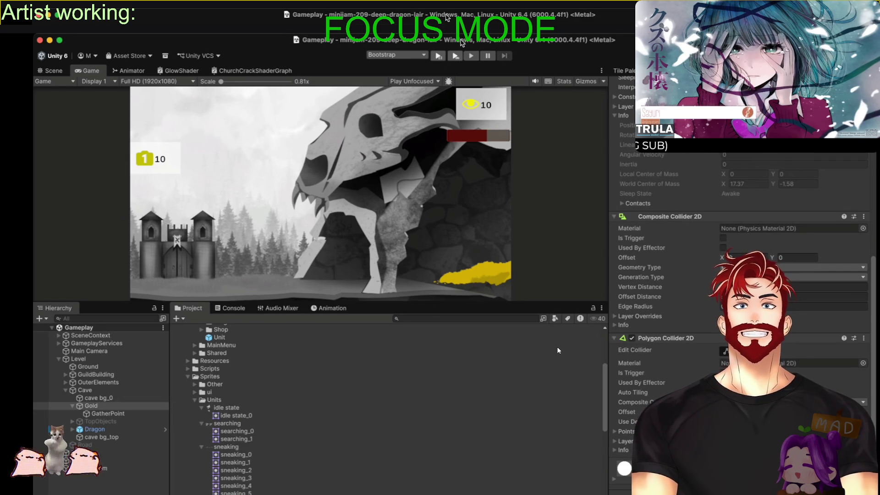
click(438, 56)
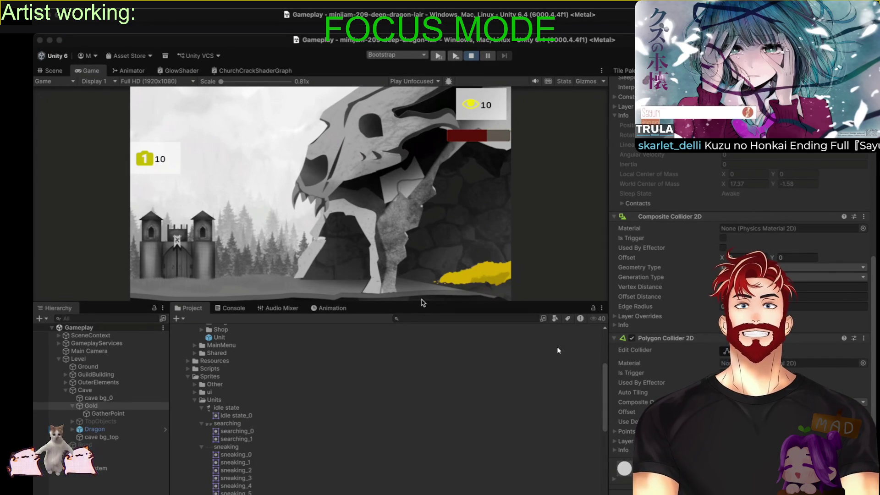
click(234, 308)
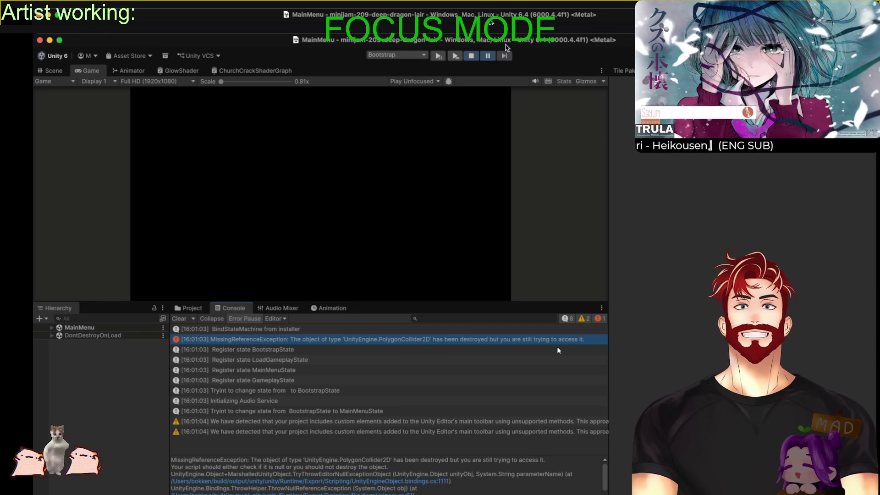
Clear the Console, read the full MissingReferenceException stack trace, then stop Play mode
click(179, 320)
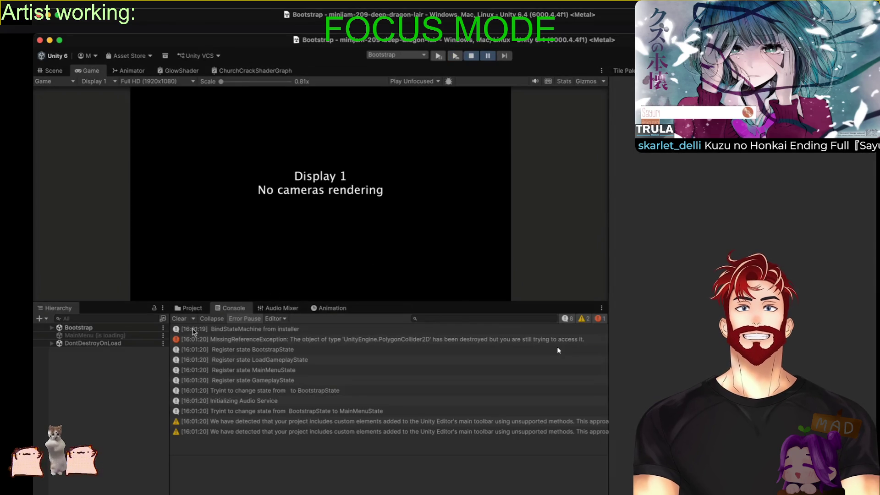
click(312, 339)
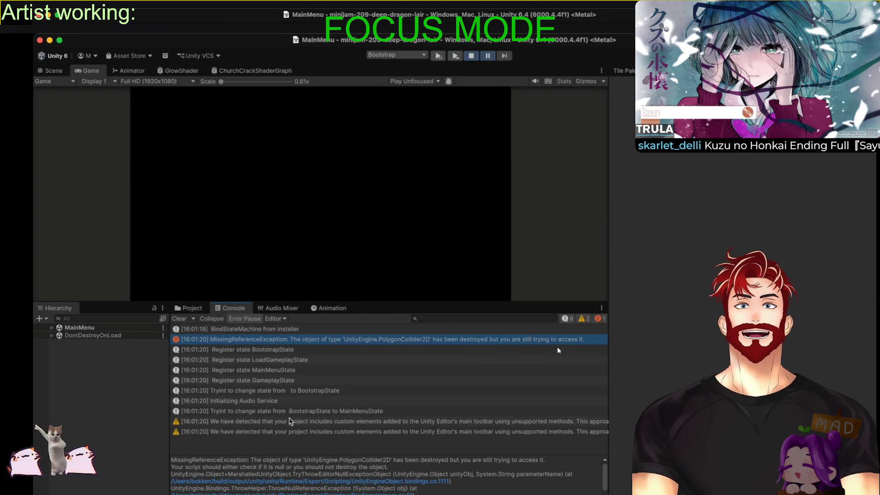
key(super+a)
click(367, 476)
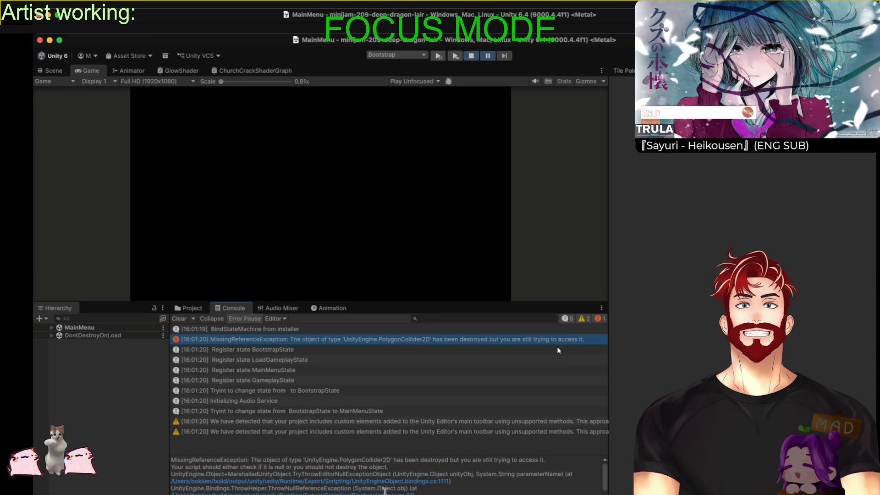
scroll(367, 477, down, 3)
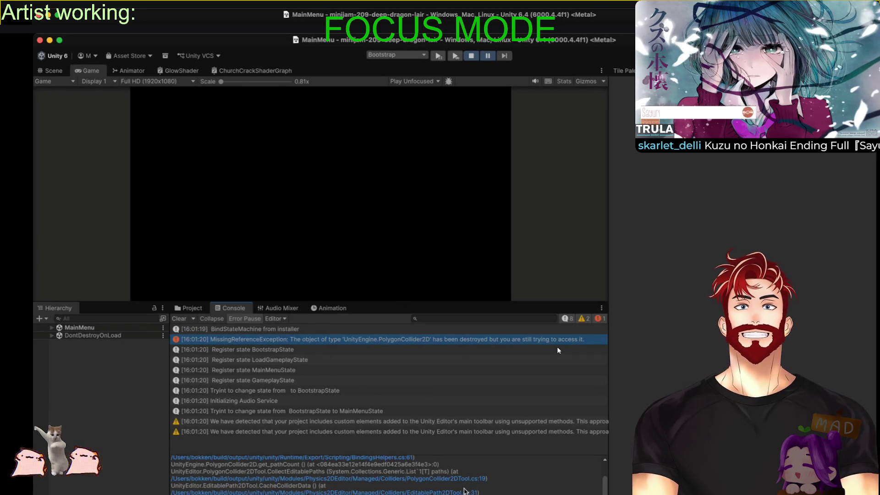
click(472, 56)
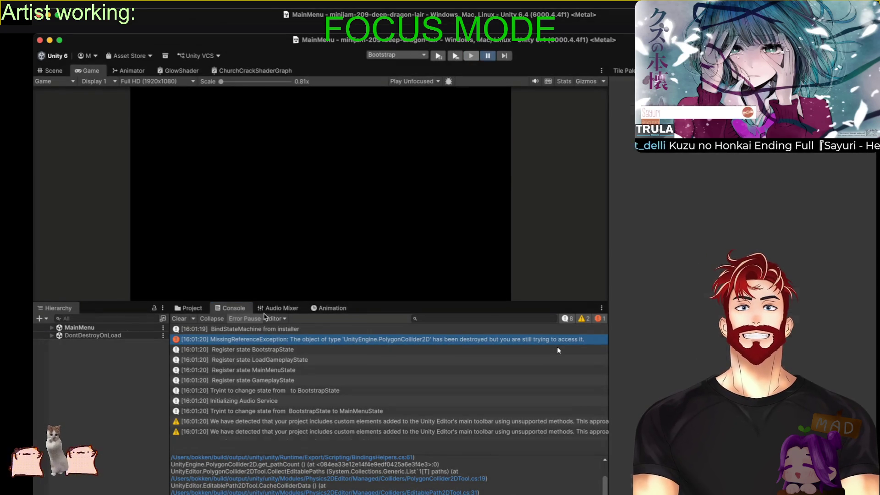
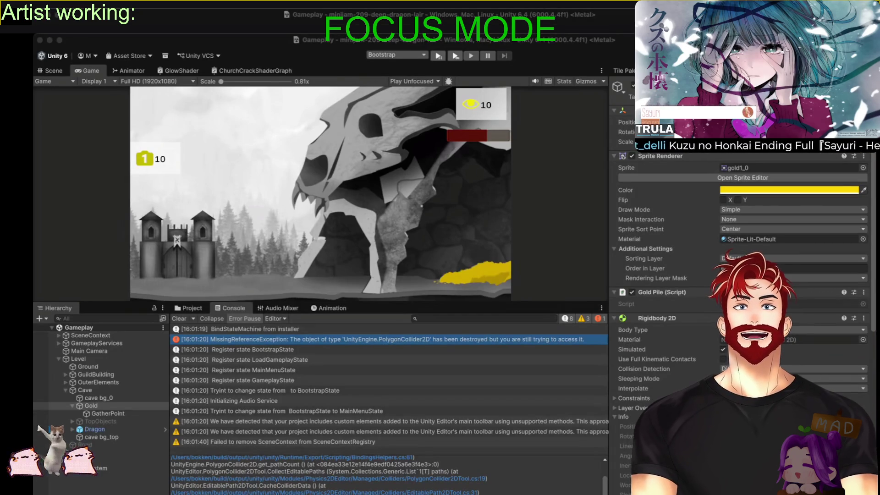
Start play mode, then restart it so the game boots from Bootstrap to the Dragon Lair main menu
click(470, 375)
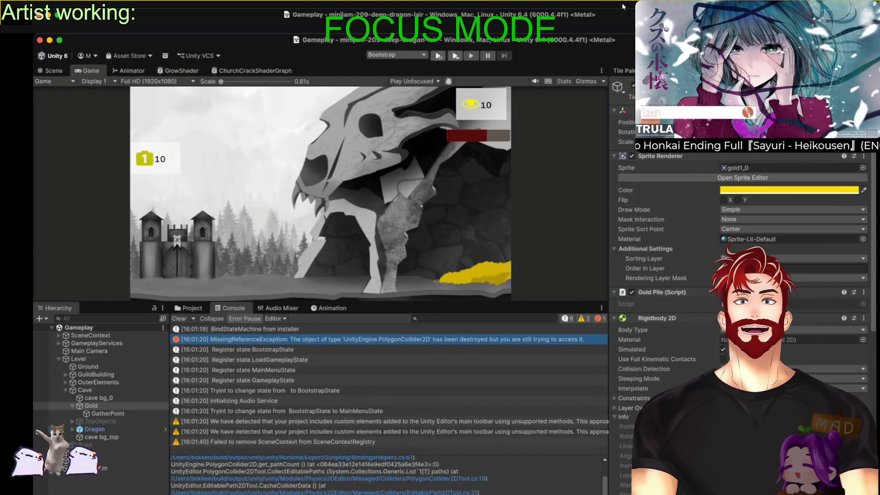
key(super+Tab)
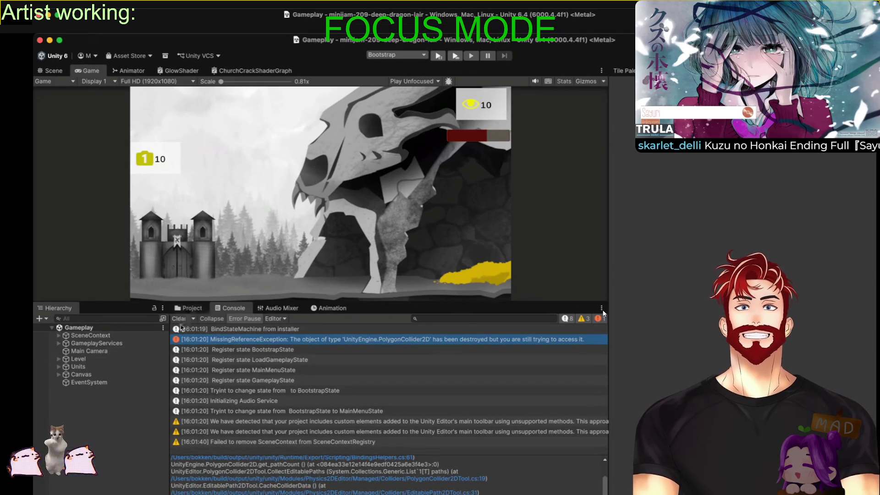
key(super+p)
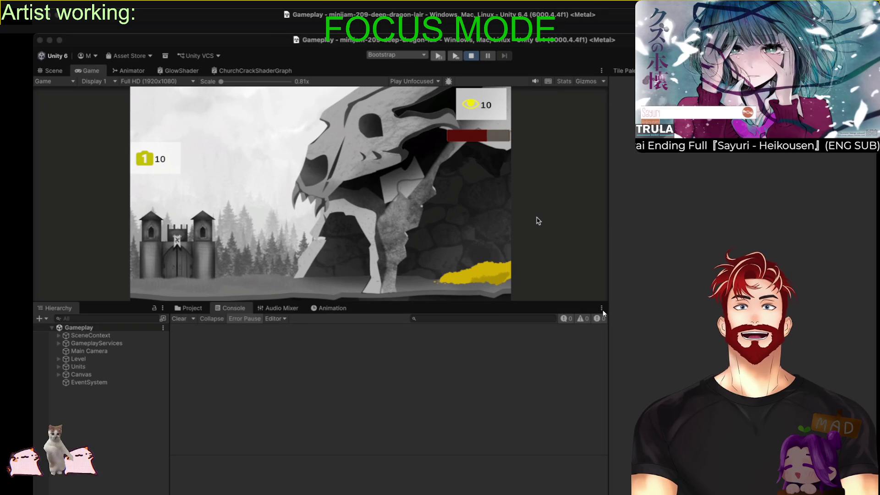
key(super+p)
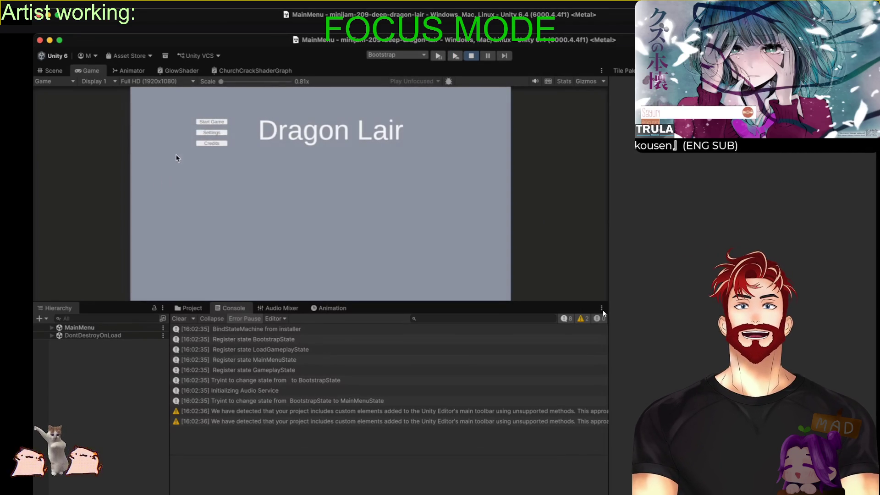
Start a game, open and close the GuildShop, then stop play mode
click(200, 123)
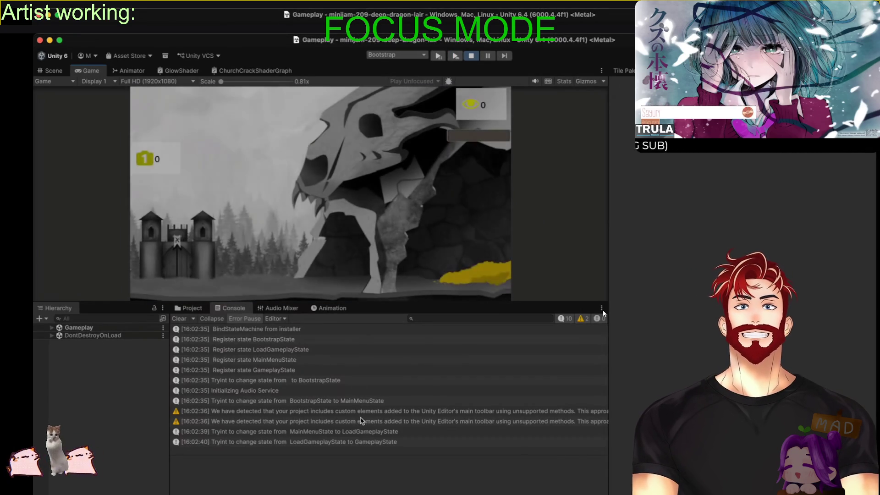
click(201, 266)
click(320, 243)
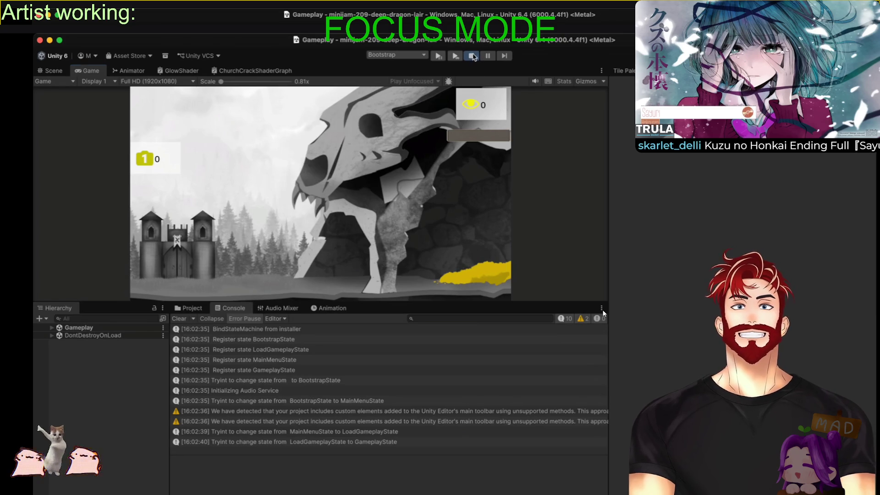
click(473, 56)
Expand Level > Cave > Gold in the Hierarchy and select its GatherPoint child
click(193, 308)
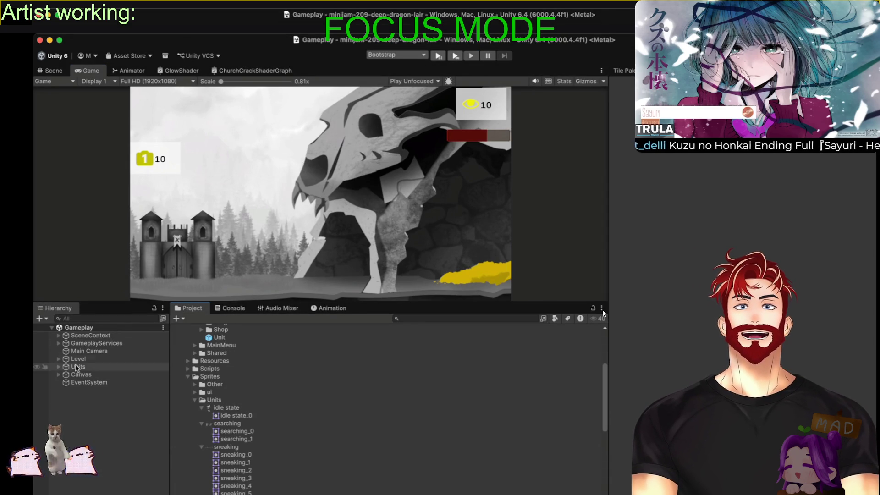
click(58, 359)
click(66, 390)
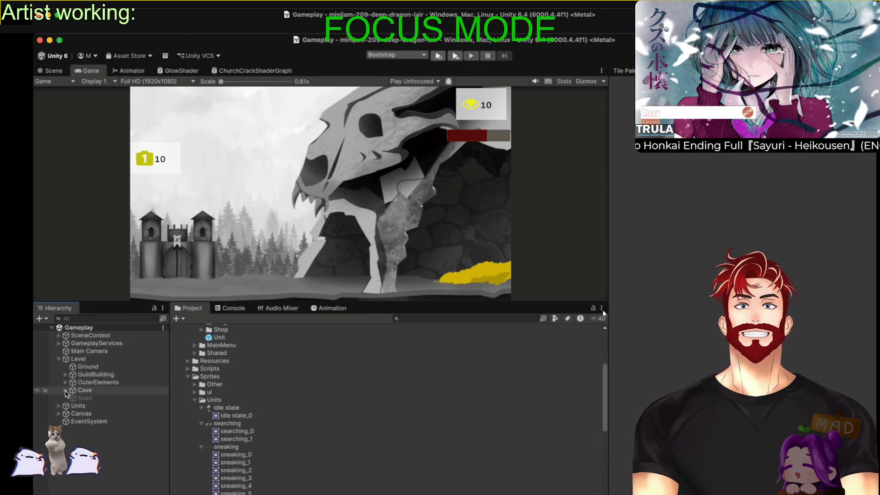
click(90, 405)
click(72, 405)
click(99, 413)
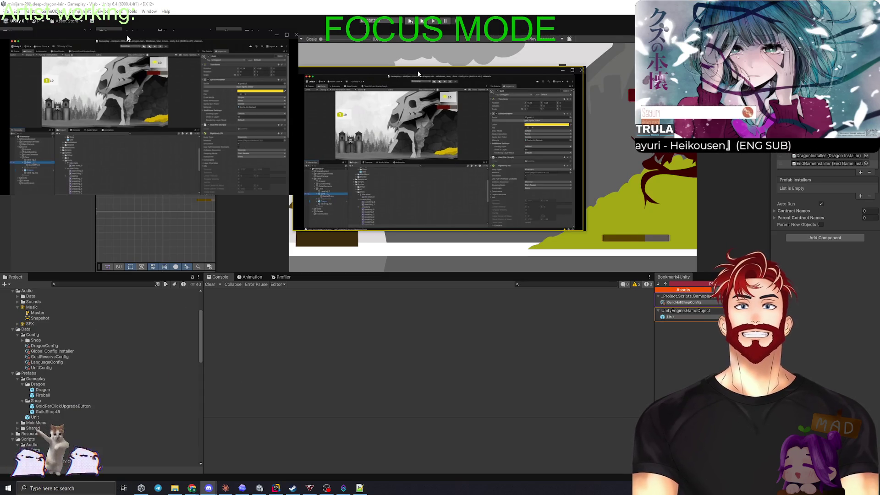
double_click(417, 71)
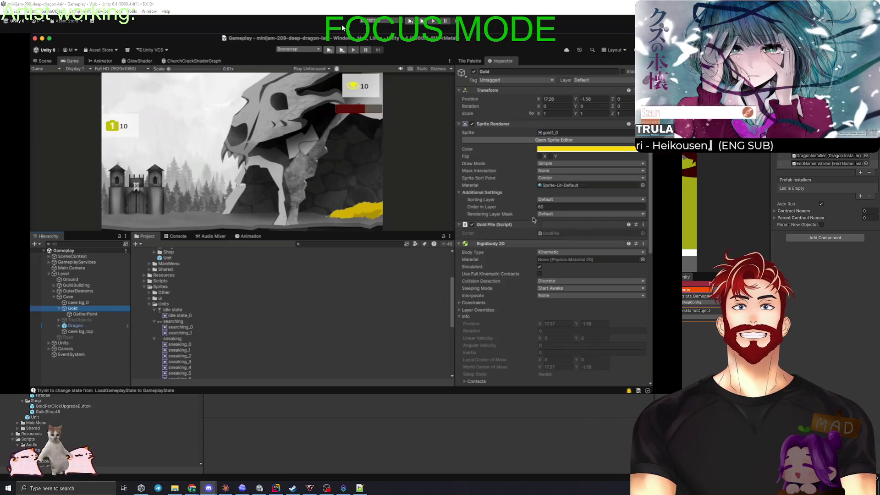
Clear the Console, enter play mode and start a new game from the main menu
double_click(551, 31)
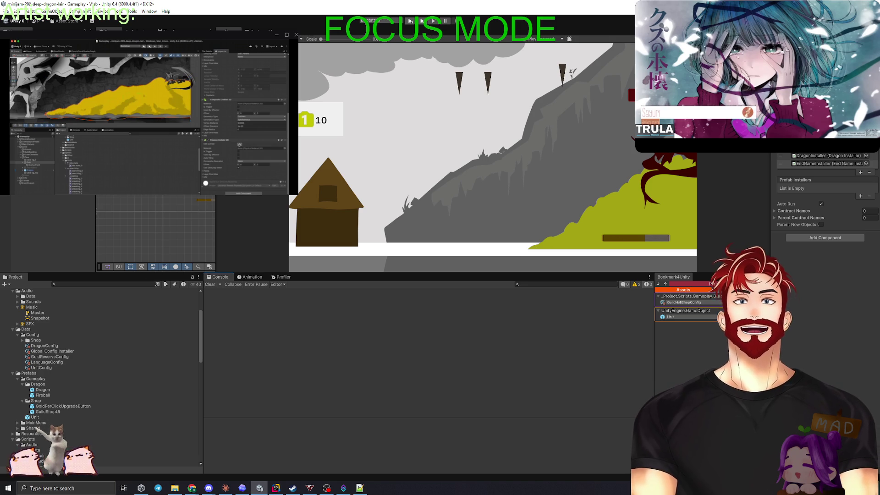
key(alt+e)
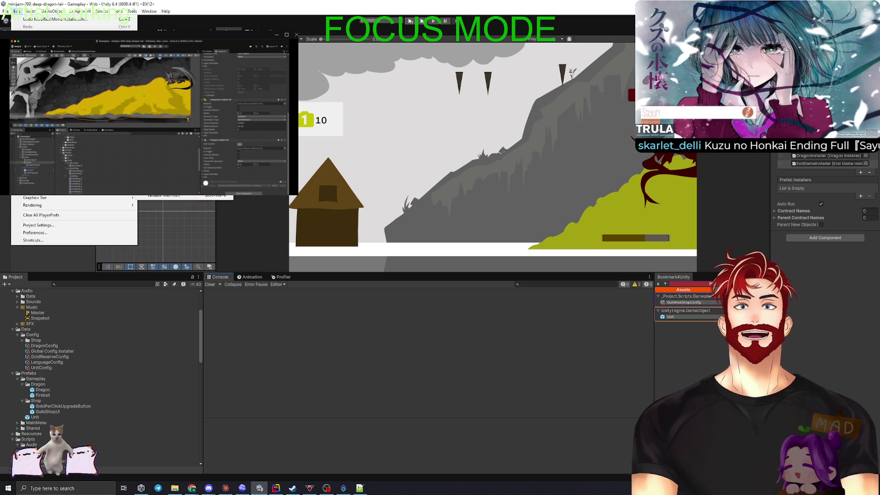
key(Escape)
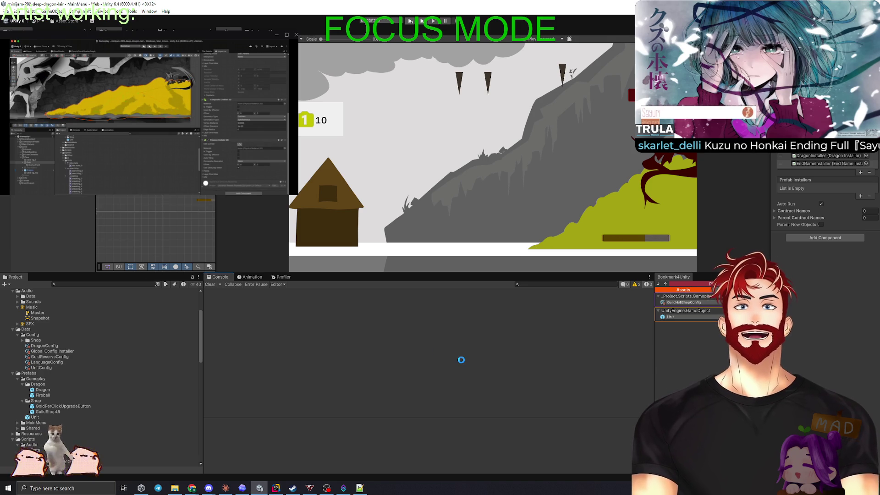
click(208, 284)
click(409, 21)
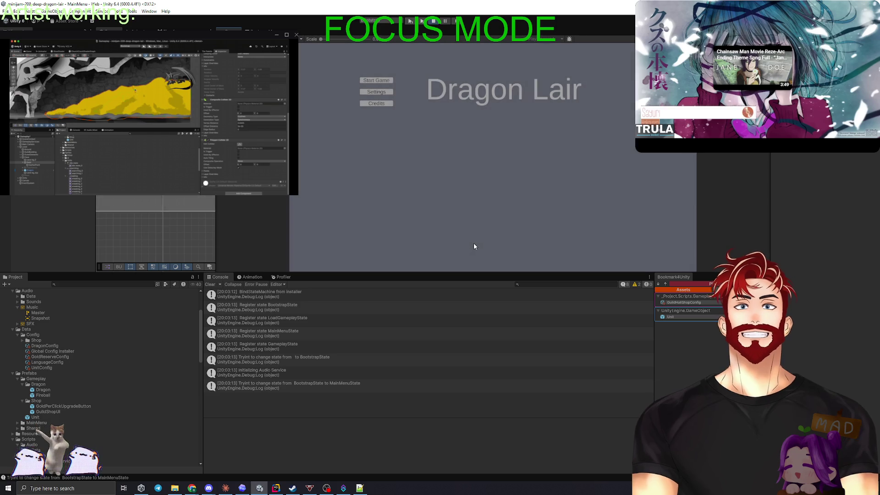
click(392, 82)
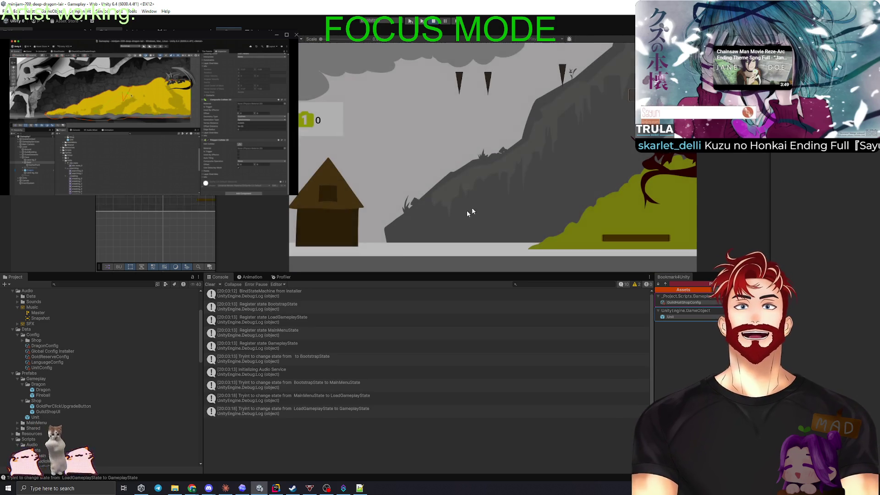
Clear the Console and buy the GuildShop upgrade raising gold per click to +2
click(210, 284)
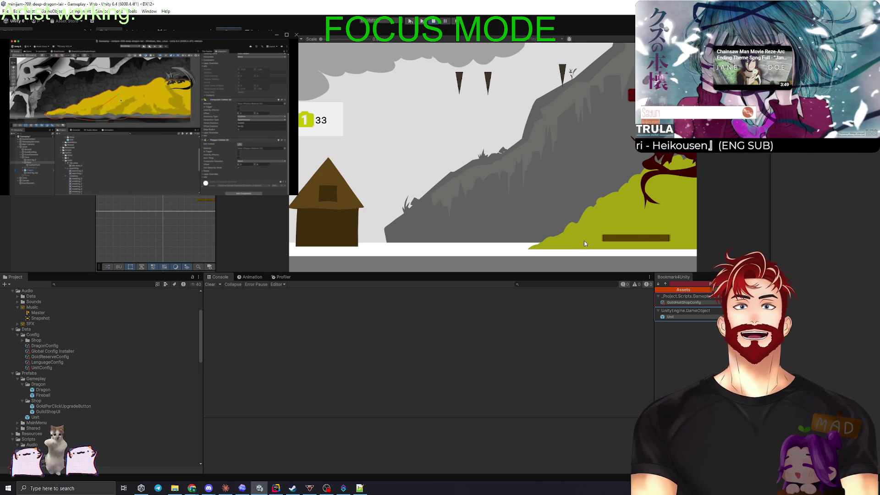
click(322, 216)
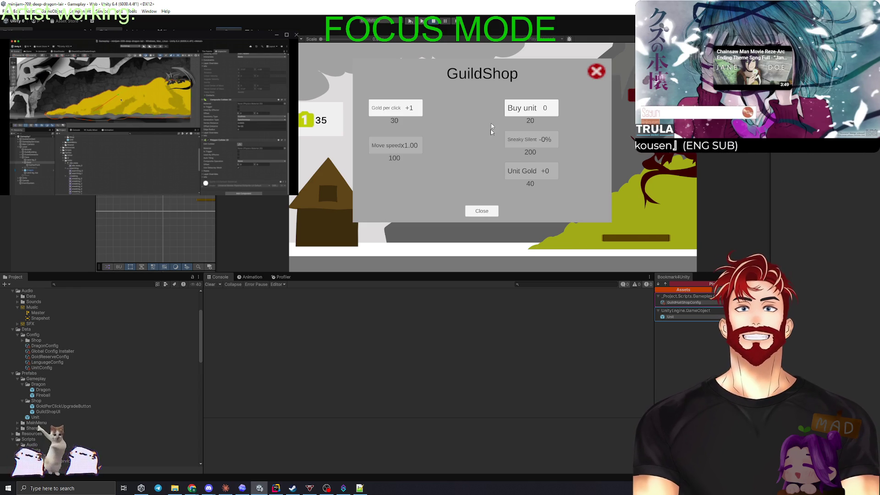
click(382, 111)
click(595, 72)
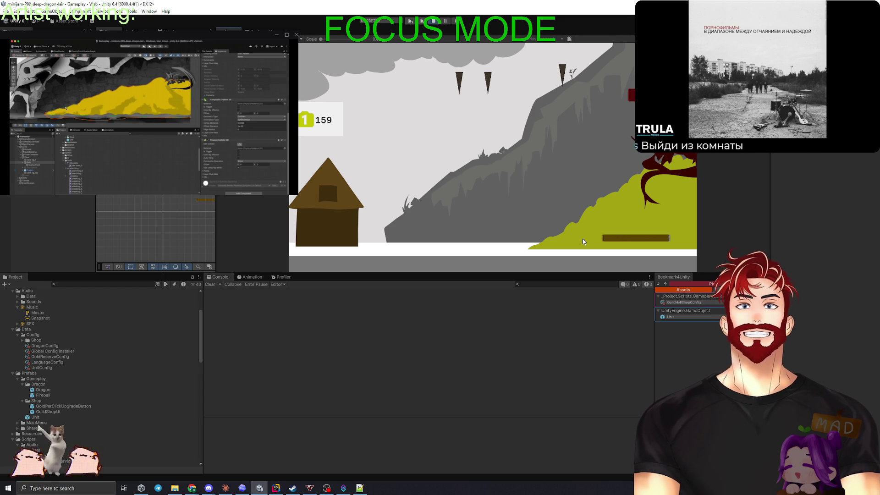
Upgrade gold per click to +3 and buy two units from the GuildShop
click(343, 226)
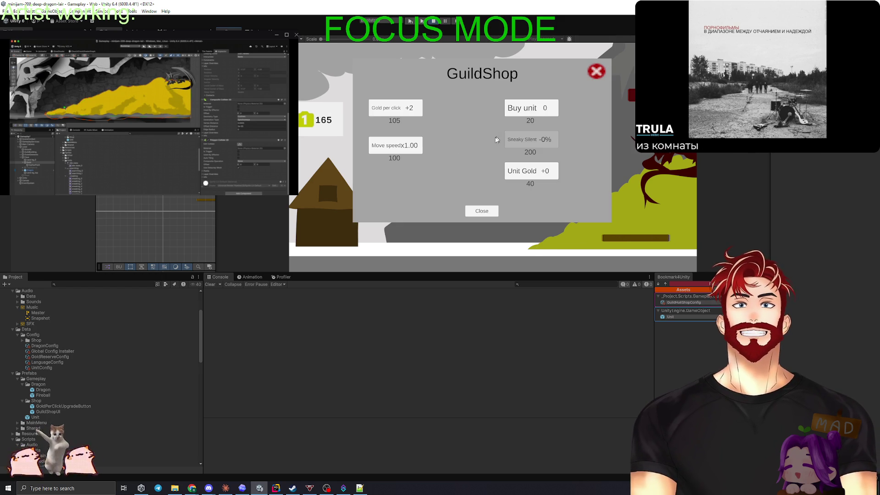
click(404, 114)
click(532, 116)
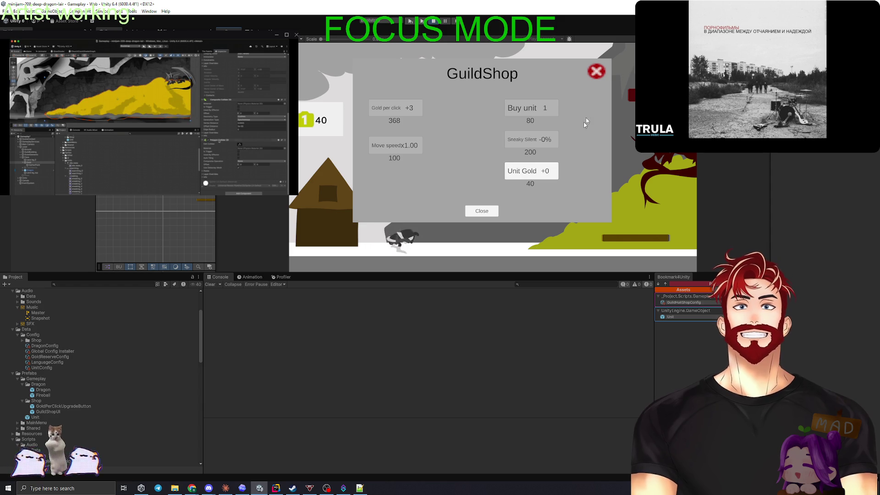
click(596, 74)
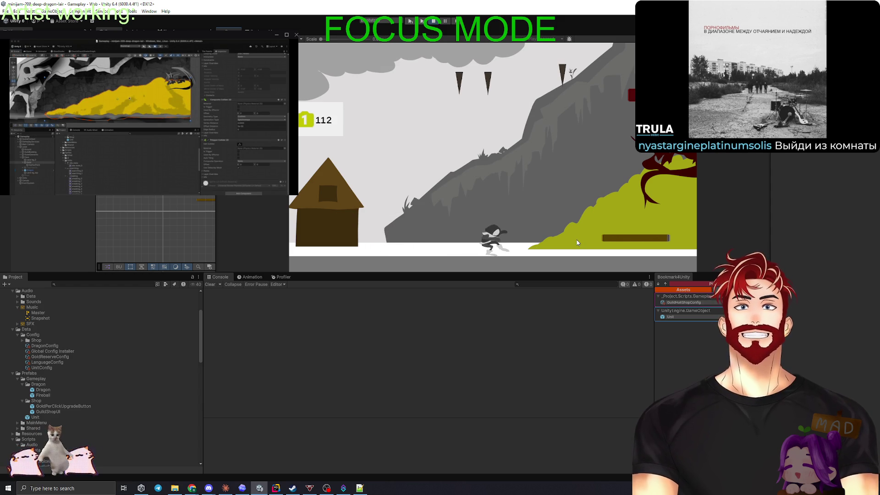
click(345, 224)
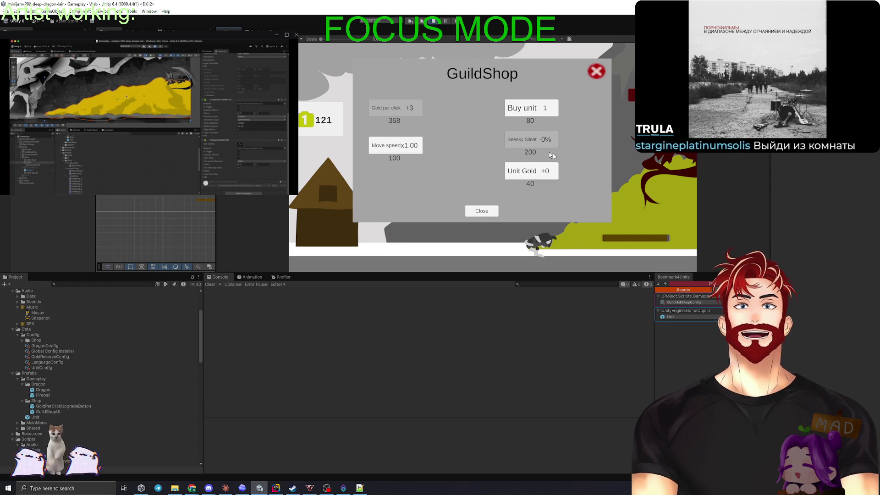
click(534, 114)
click(595, 72)
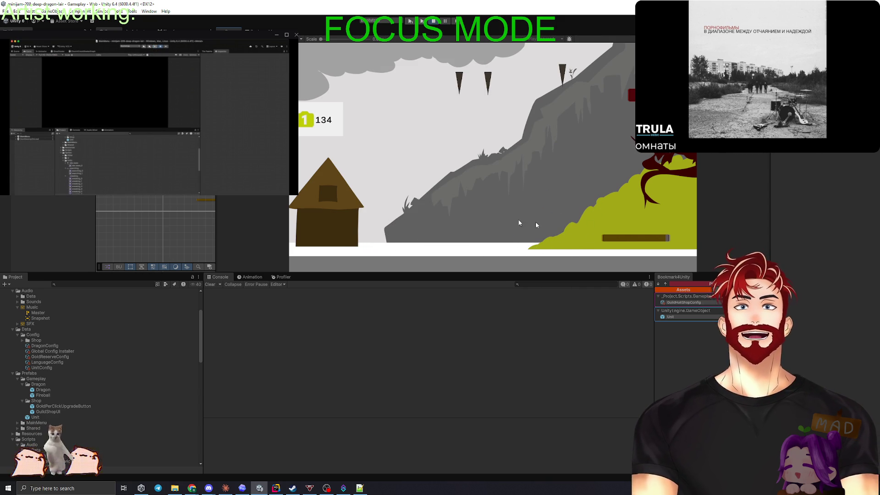
Buy two more units from the GuildShop, closing the shop after each purchase
click(337, 206)
click(538, 109)
click(596, 72)
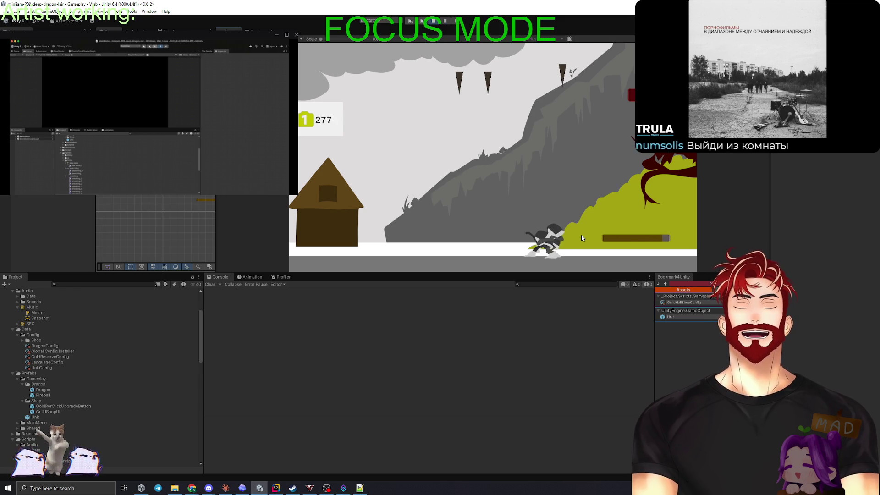
click(399, 222)
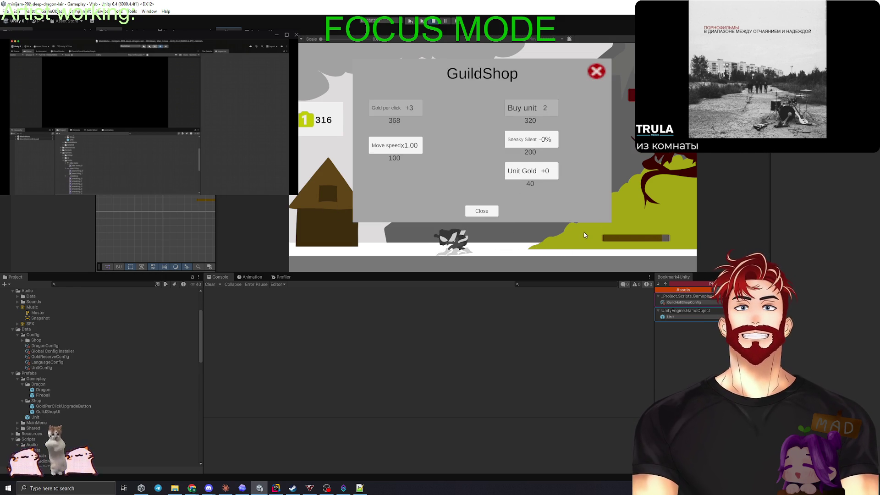
click(546, 107)
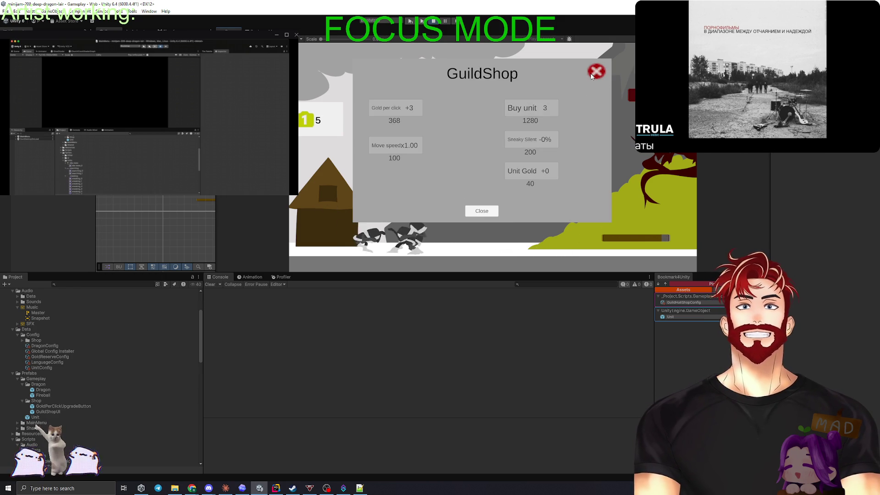
click(596, 71)
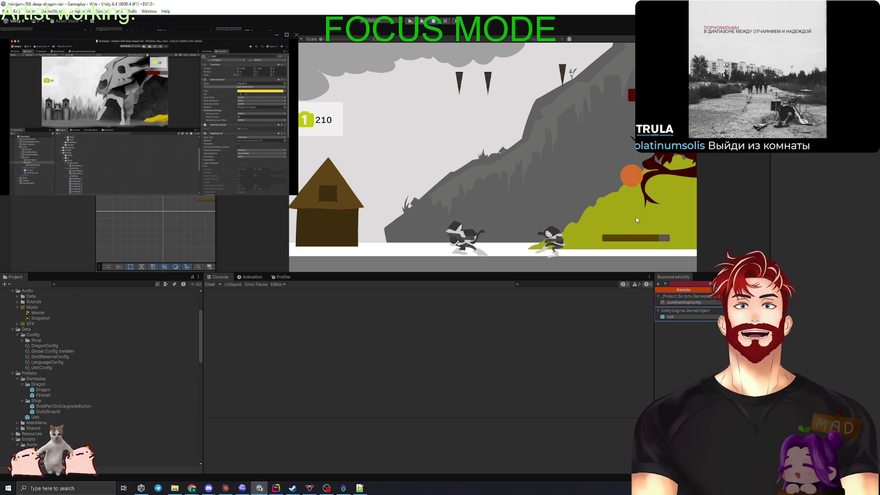
Buy the Sneaky Silent upgrade to -10%, close the shop and stop playing
click(617, 216)
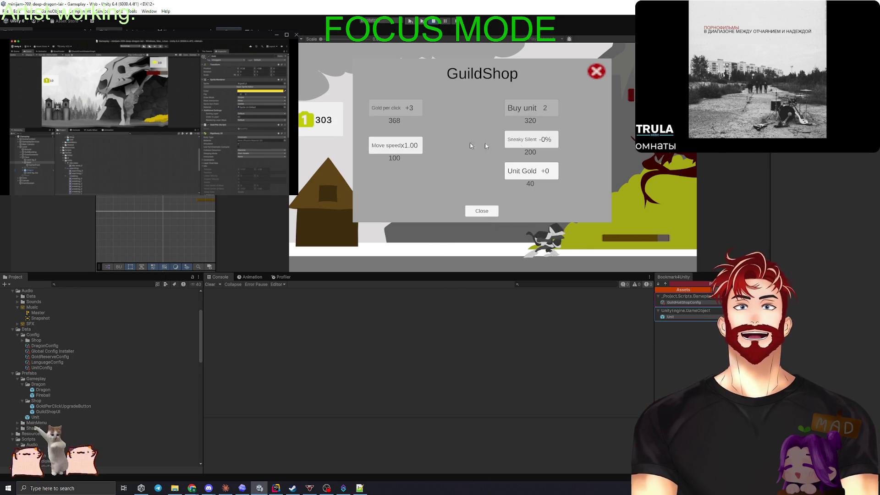
click(533, 151)
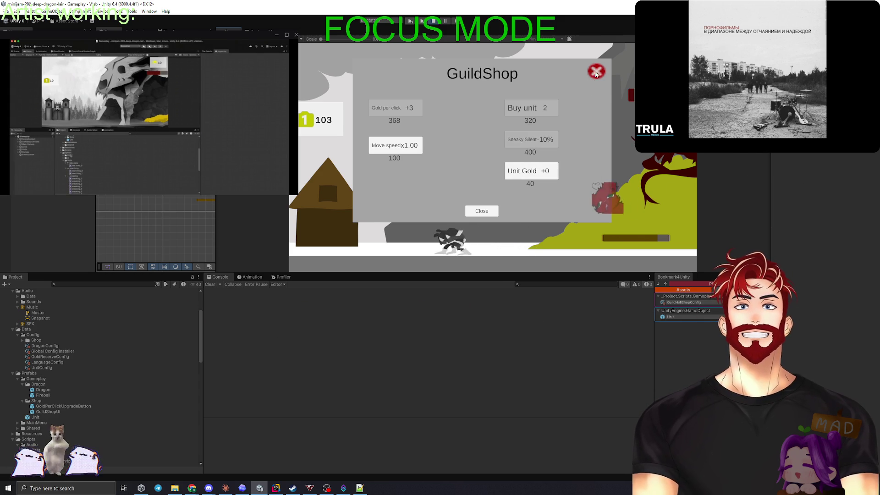
click(597, 235)
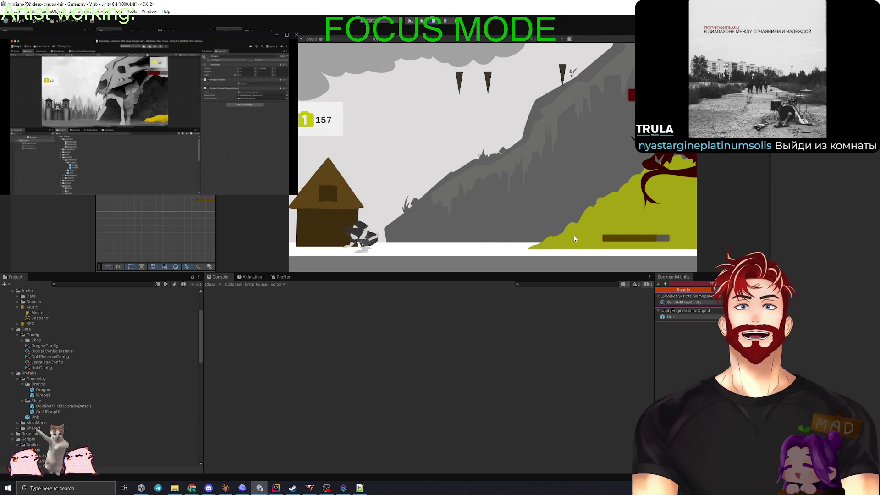
click(433, 21)
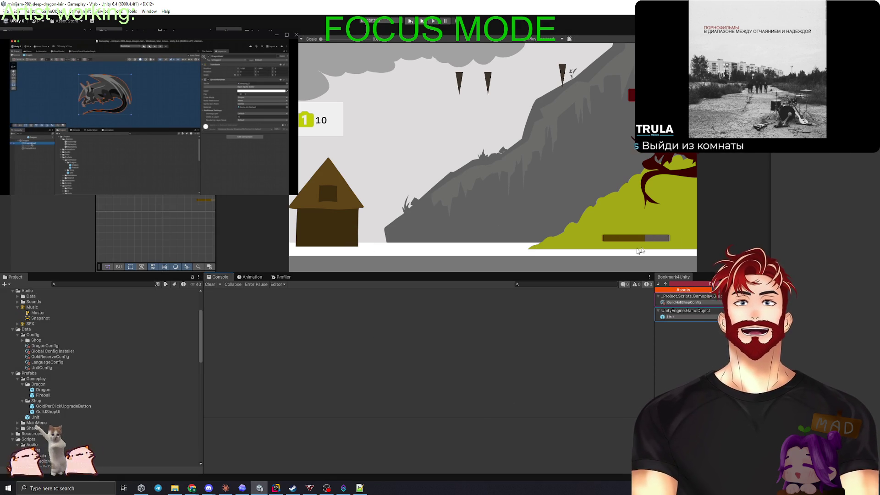
Inspect the DragonConfig and GoldReserveConfig assets, then enter play mode again
scroll(73, 393, up, 3)
scroll(73, 393, down, 3)
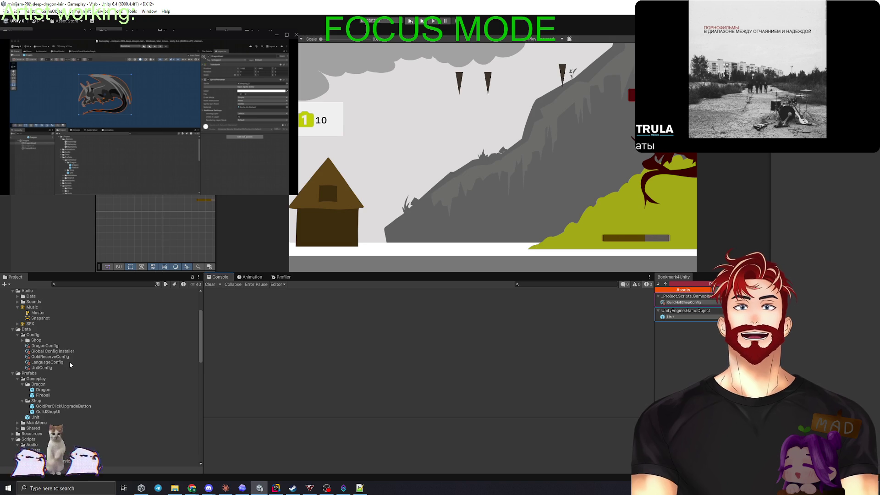
click(64, 346)
click(57, 357)
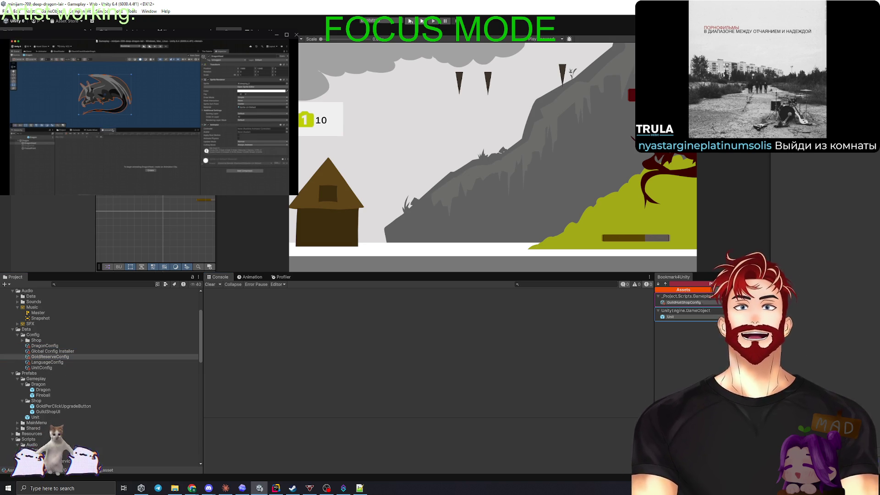
click(528, 110)
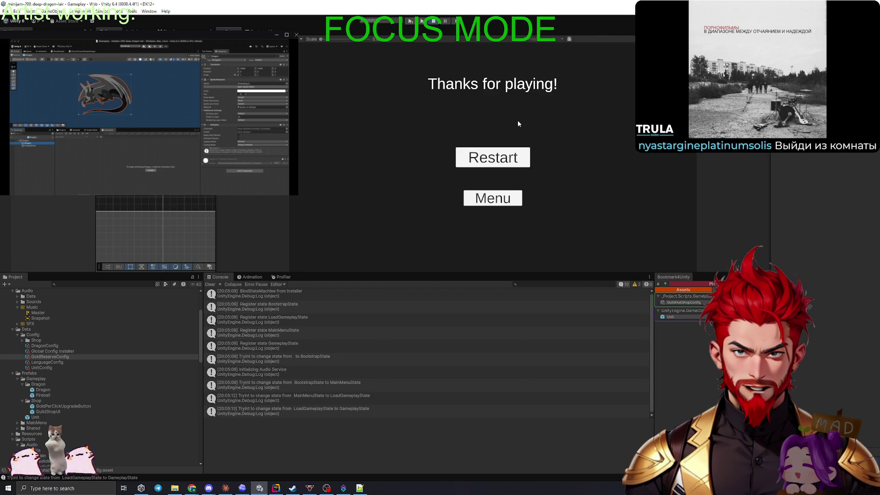
Replay the level with Restart, Start Game from the main menu, then Restart again
click(493, 157)
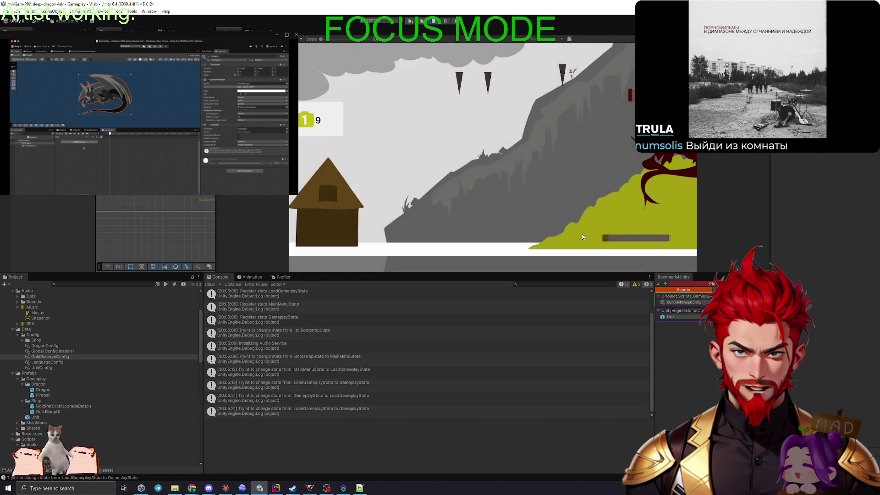
click(419, 86)
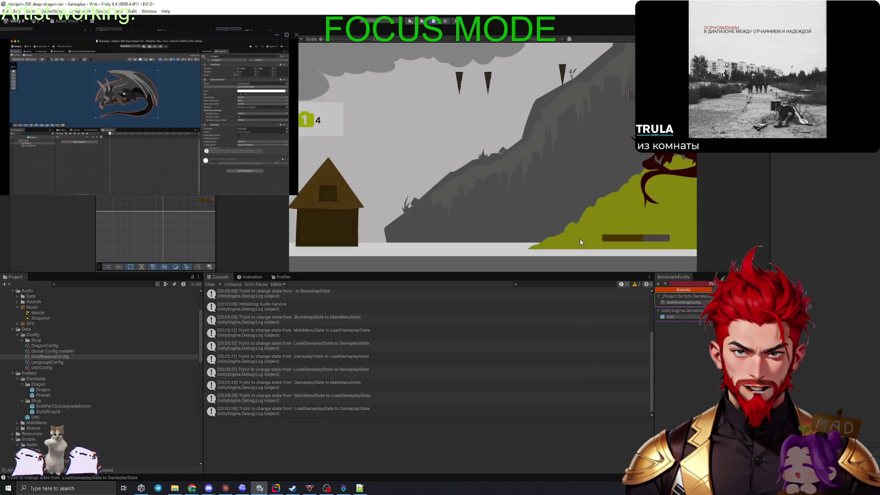
click(494, 156)
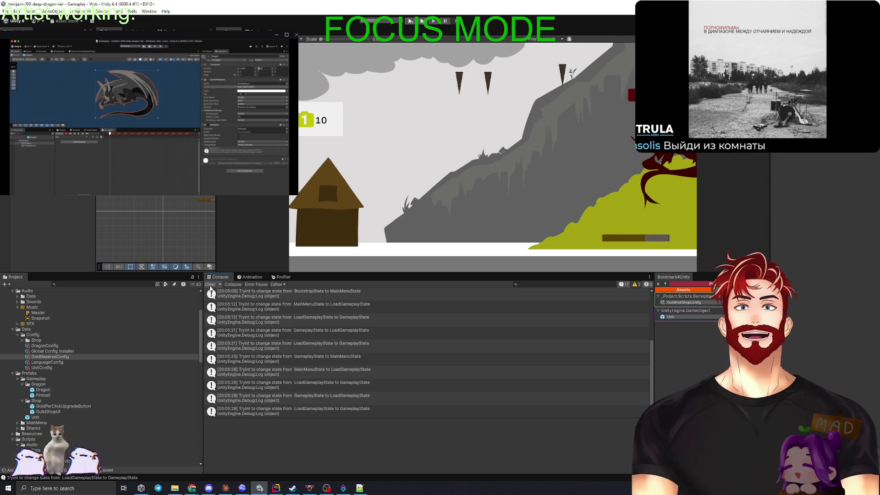
Clear the Console log, deselect GoldReserveConfig, and switch over to Rider
click(211, 285)
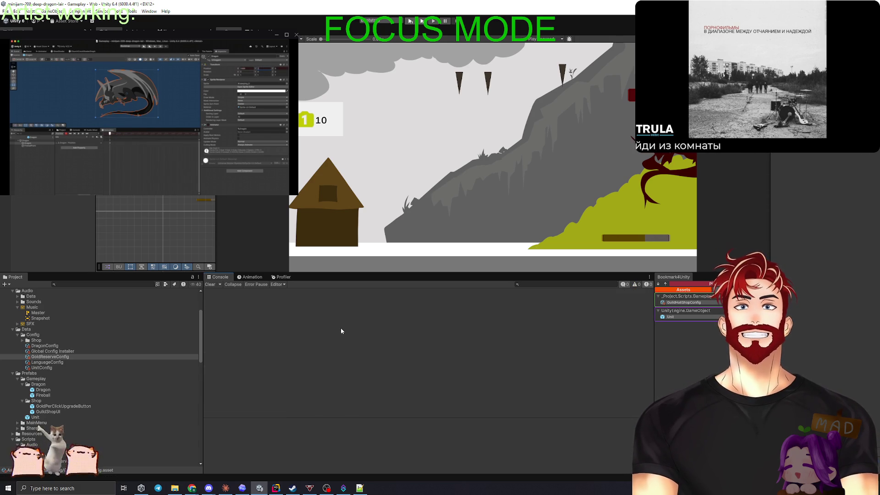
click(38, 210)
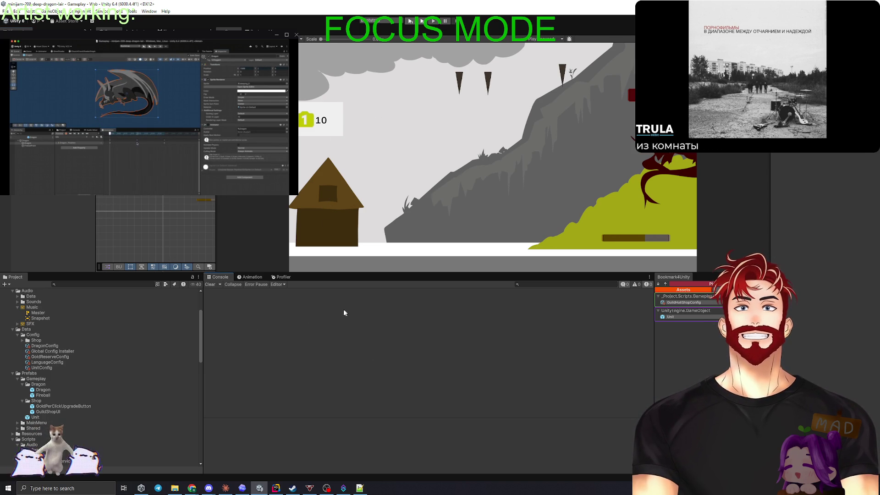
click(276, 487)
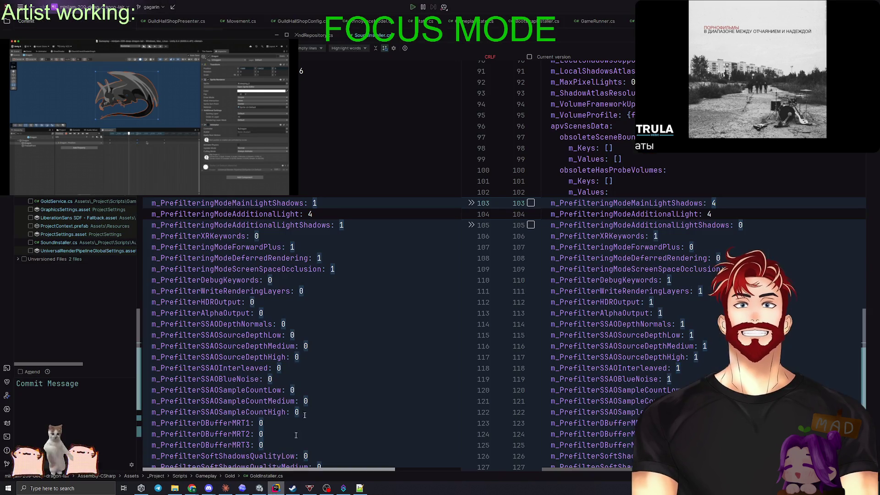
Add the unversioned GoldReserveConfig files, commit all changes with message 'ded', and push
click(7, 23)
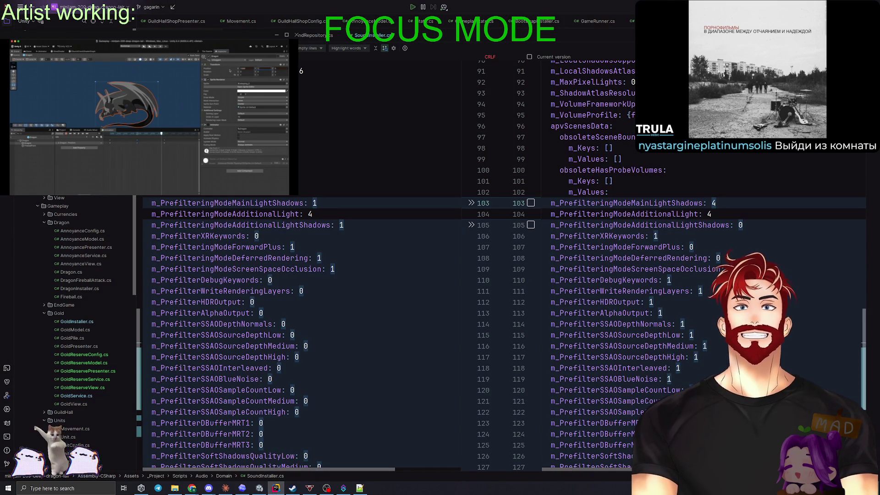
key(ctrl+k)
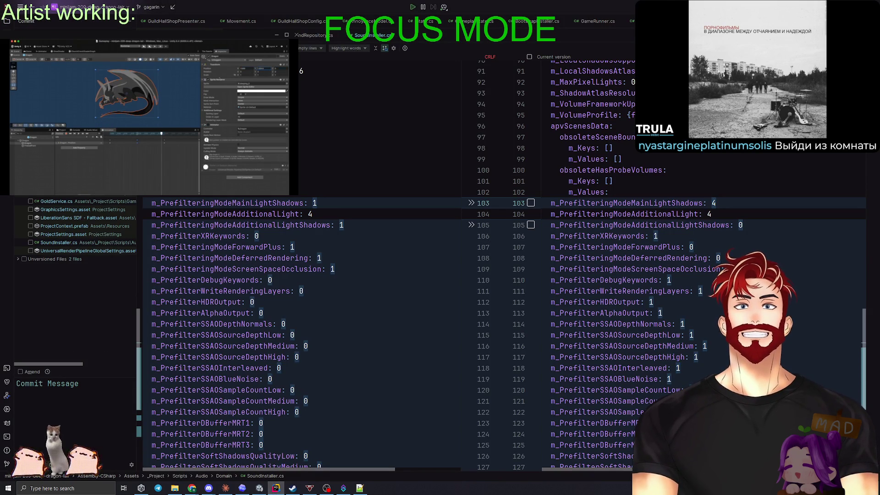
click(60, 267)
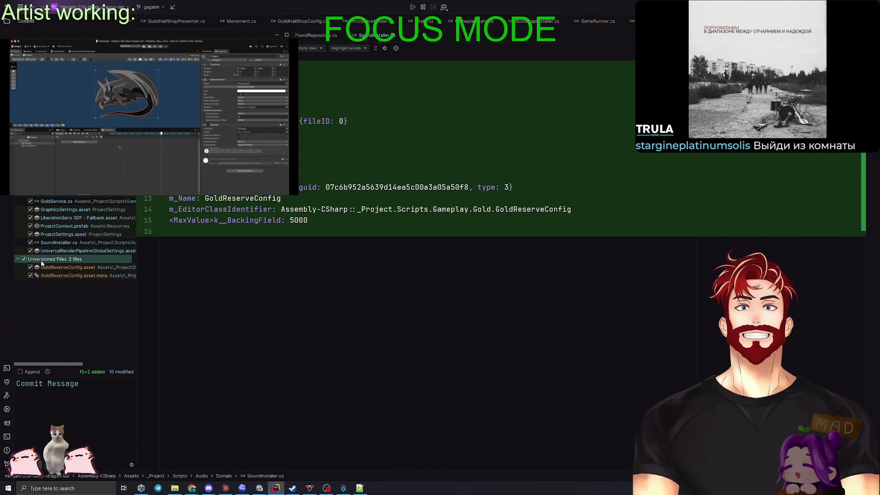
right_click(44, 261)
click(76, 325)
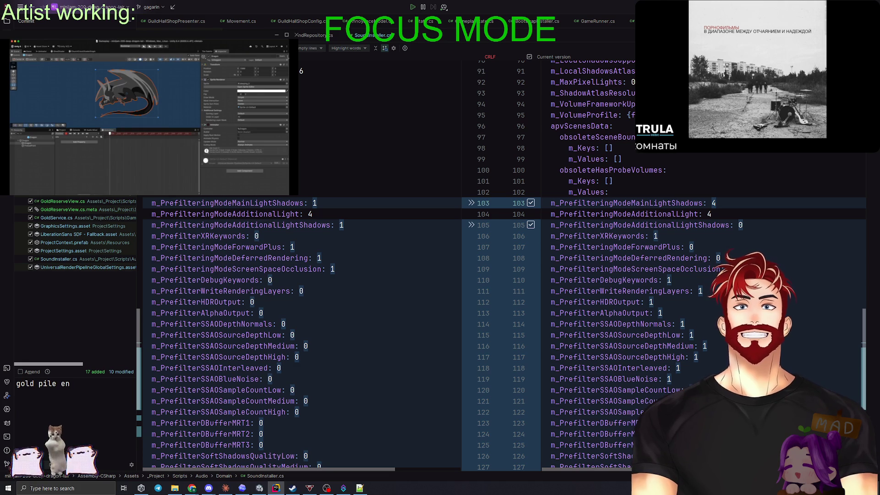
text(ded)
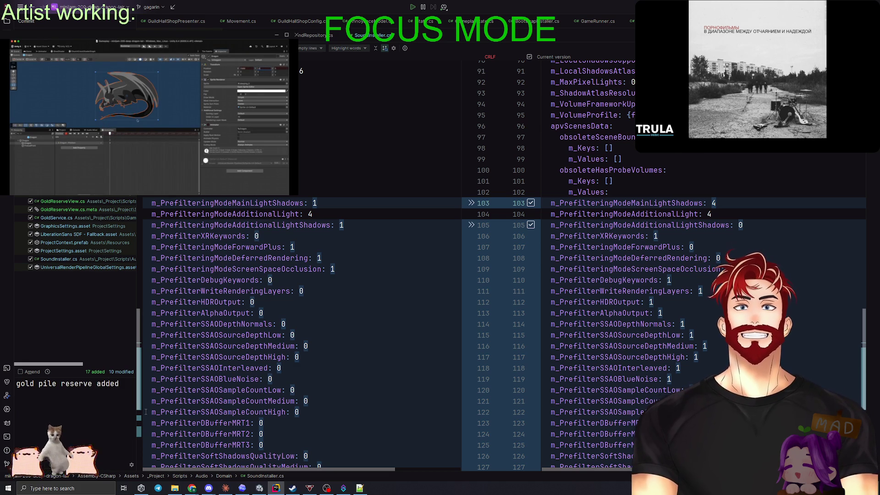
key(ctrl+alt+k)
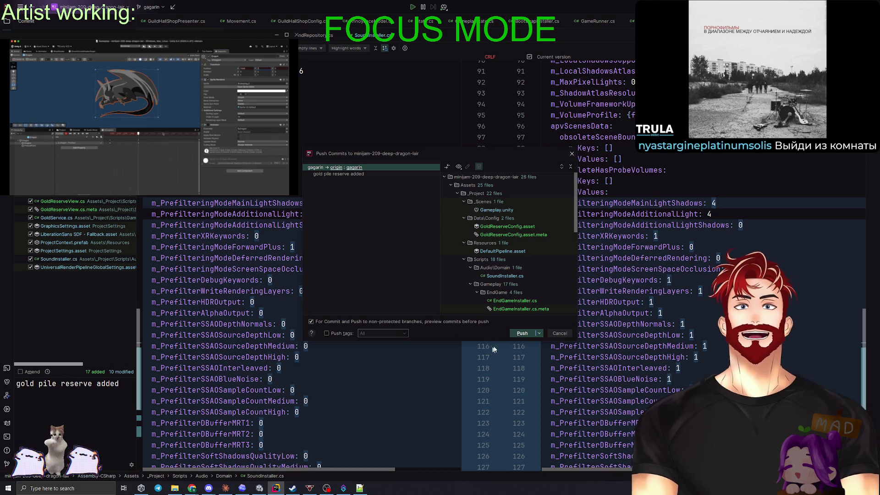
click(516, 335)
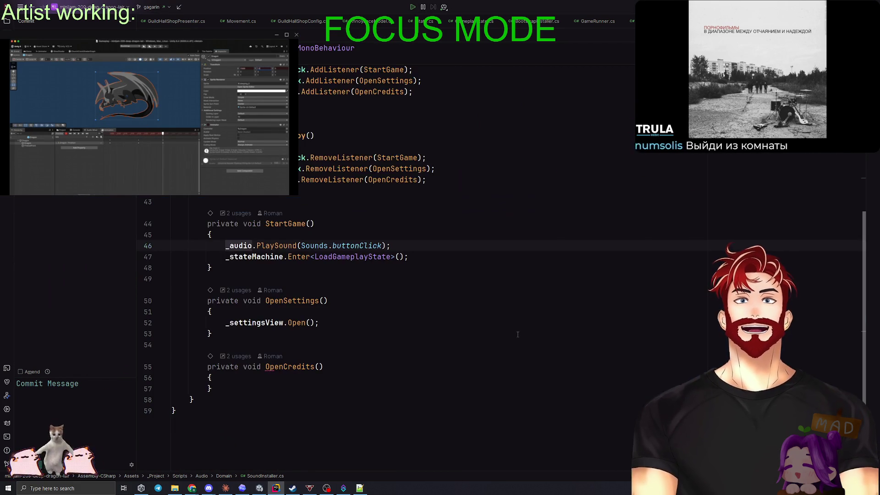
Merge main into the gagarin branch, resolving the conflict by accepting our version
click(152, 7)
mouse_move(206, 98)
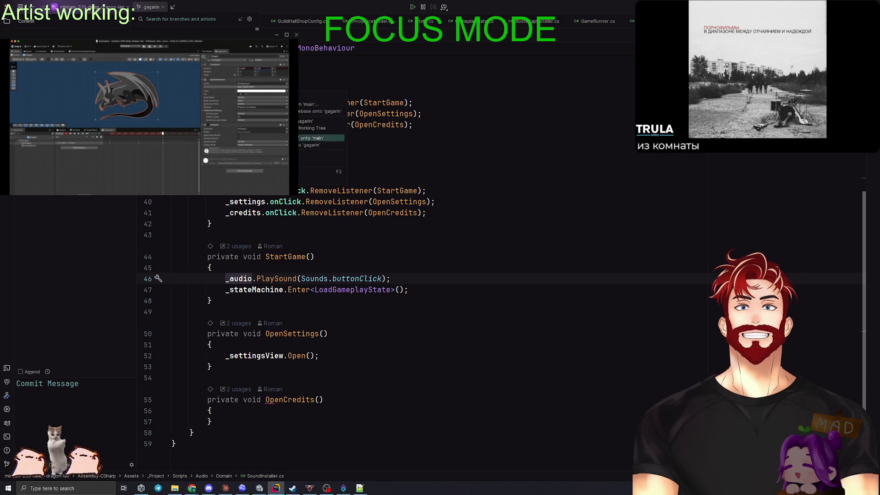
key(Escape)
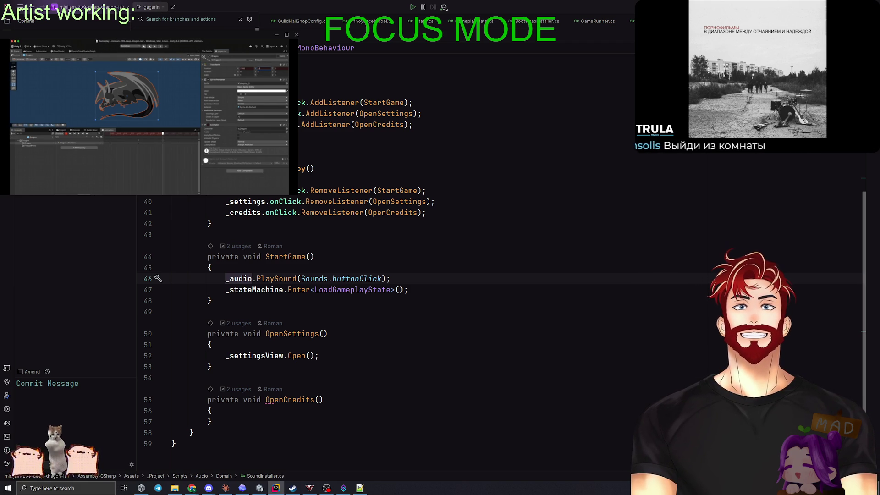
key(Right)
click(302, 147)
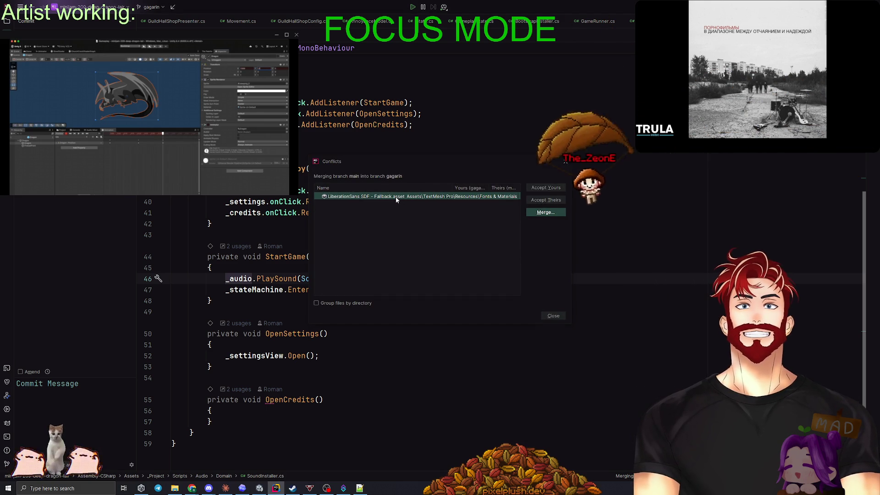
click(541, 187)
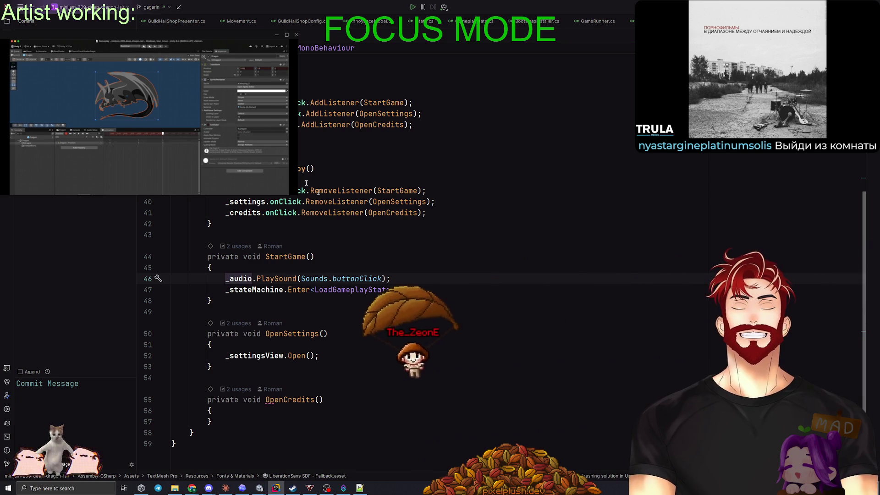
Push the merged gagarin branch to the remote repository
click(157, 7)
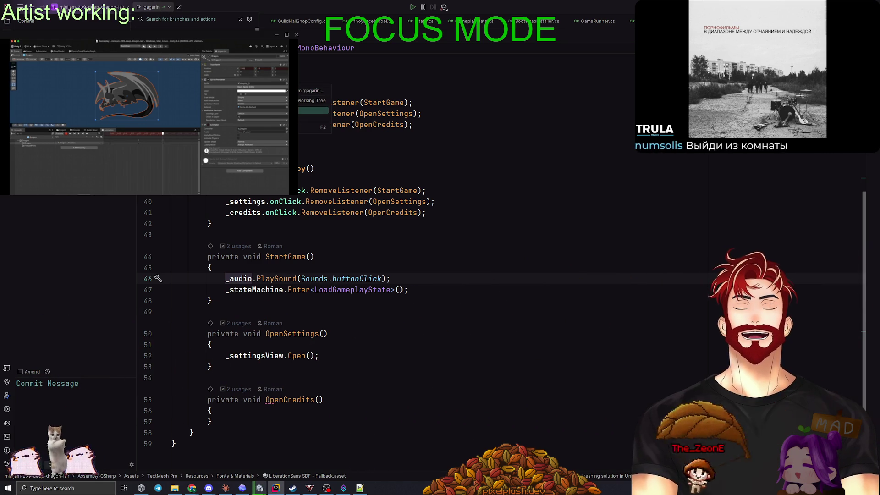
click(317, 111)
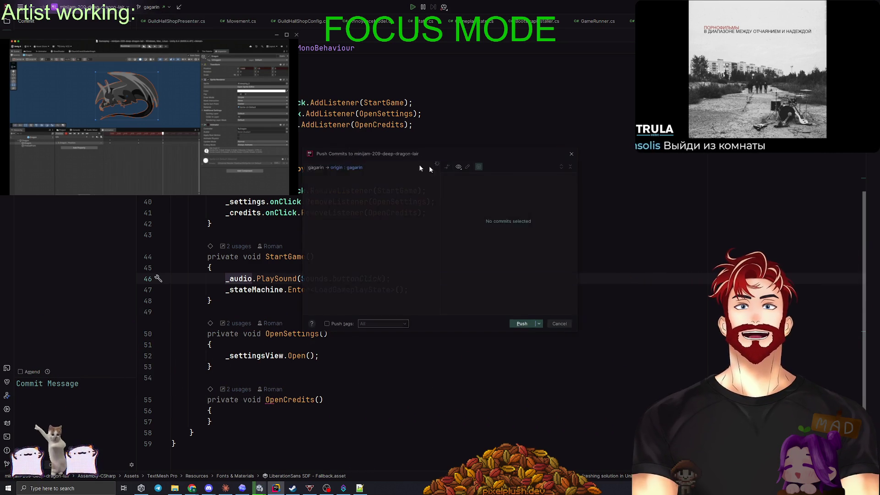
click(522, 324)
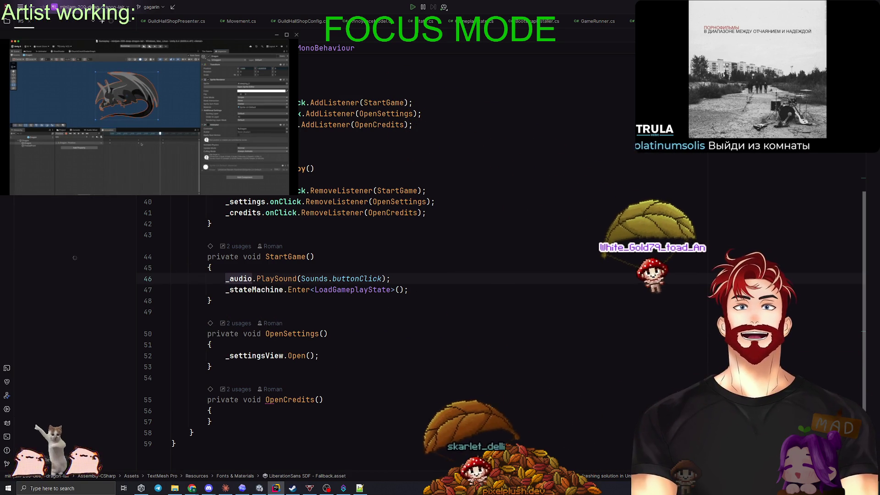
Merge pull request #5 from gagarin, then return to the running Unity editor
click(121, 469)
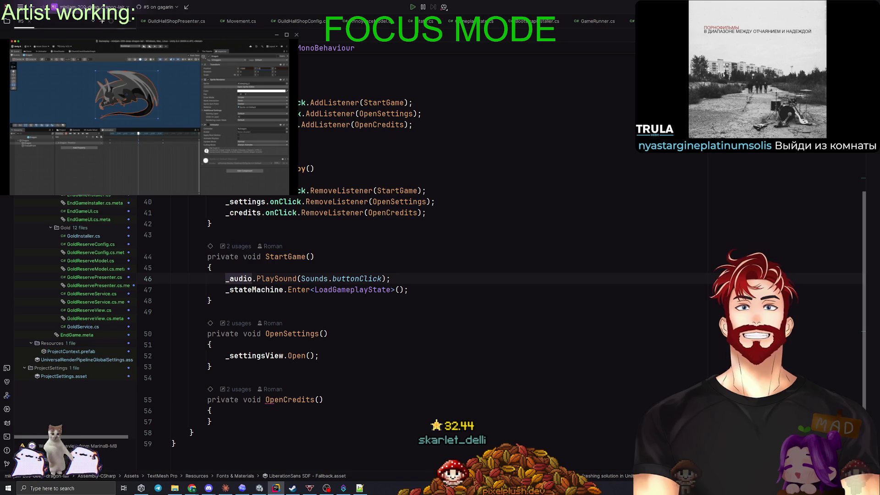
click(105, 469)
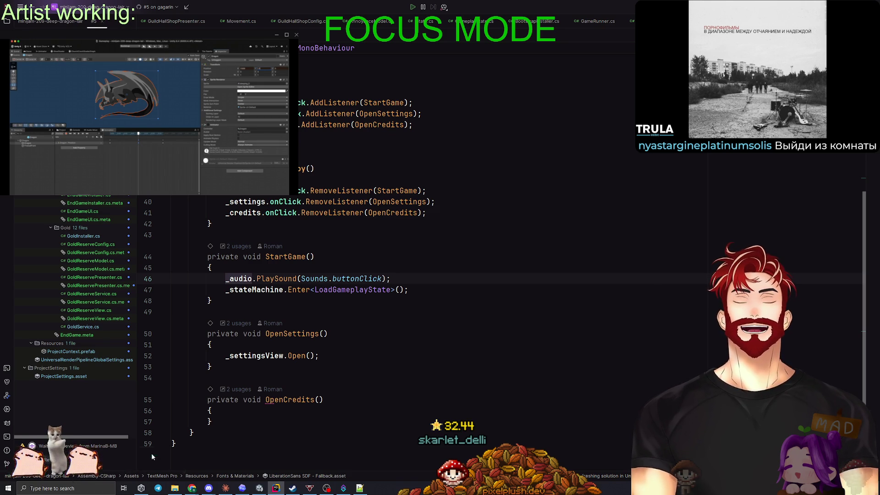
click(484, 266)
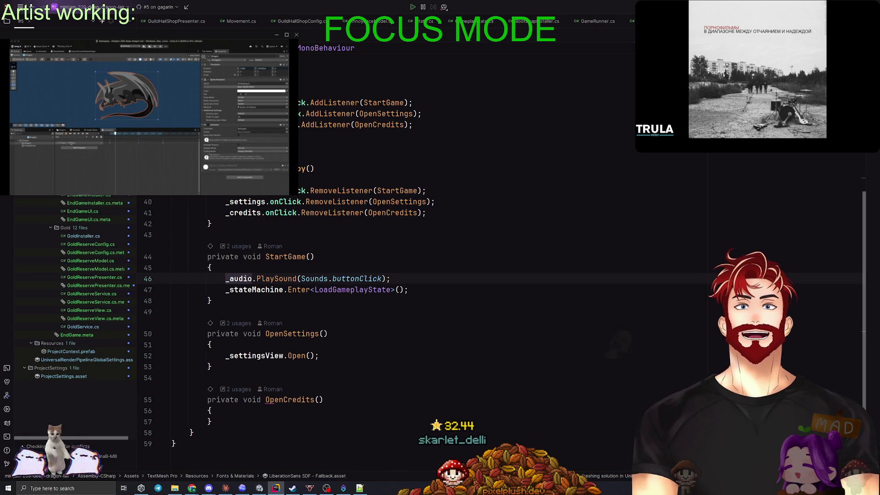
scroll(509, 241, up, 6)
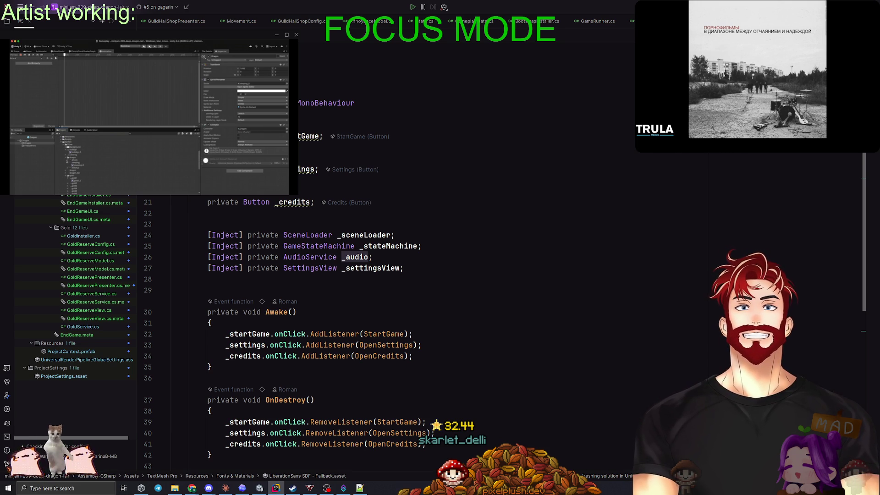
click(522, 201)
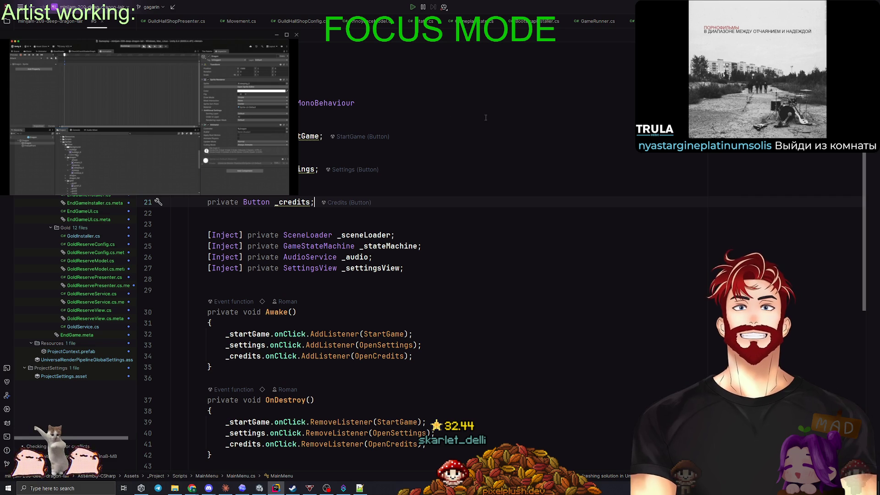
key(alt+Tab)
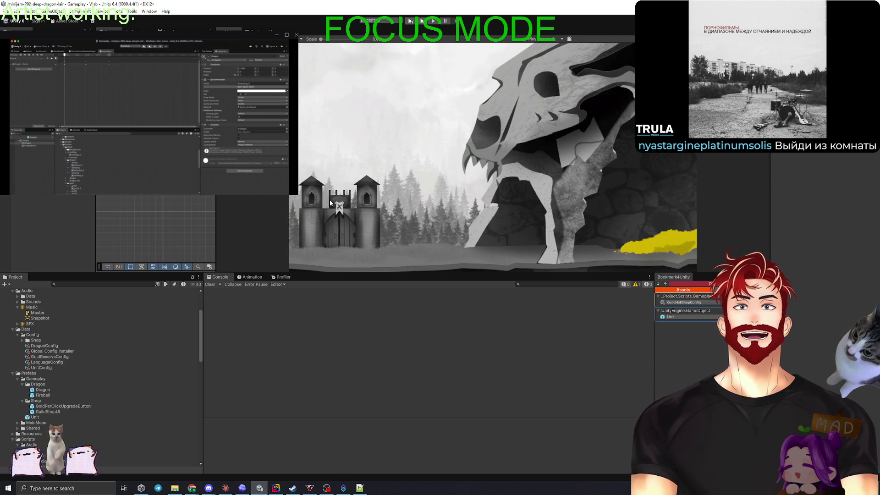
Widen the Scene panel and drag the FillArea yellow bar down-right beside the gold pile
drag(218, 202, 240, 203)
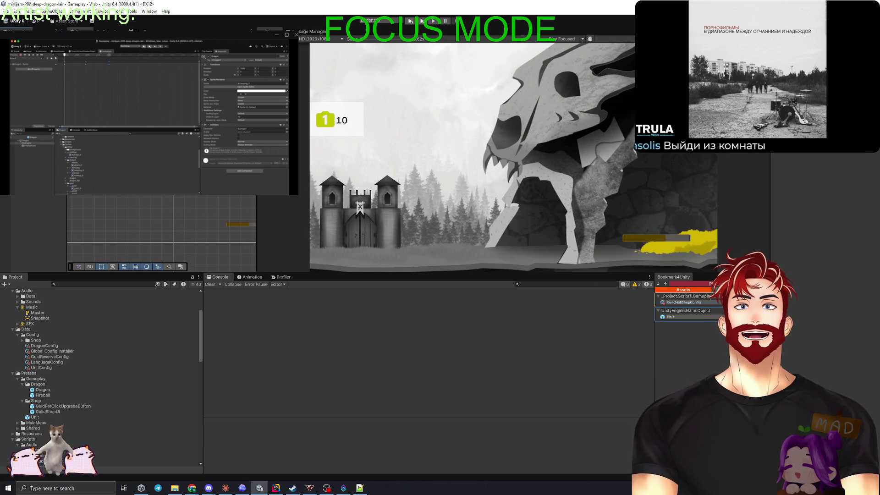
scroll(126, 226, up, 3)
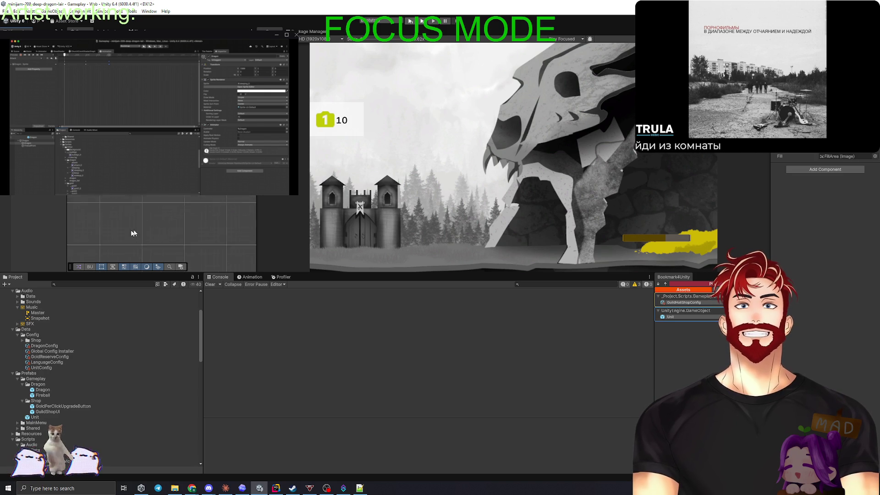
click(163, 202)
mouse_move(154, 199)
mouse_down()
mouse_move(180, 220)
mouse_move(212, 225)
mouse_move(210, 198)
mouse_up()
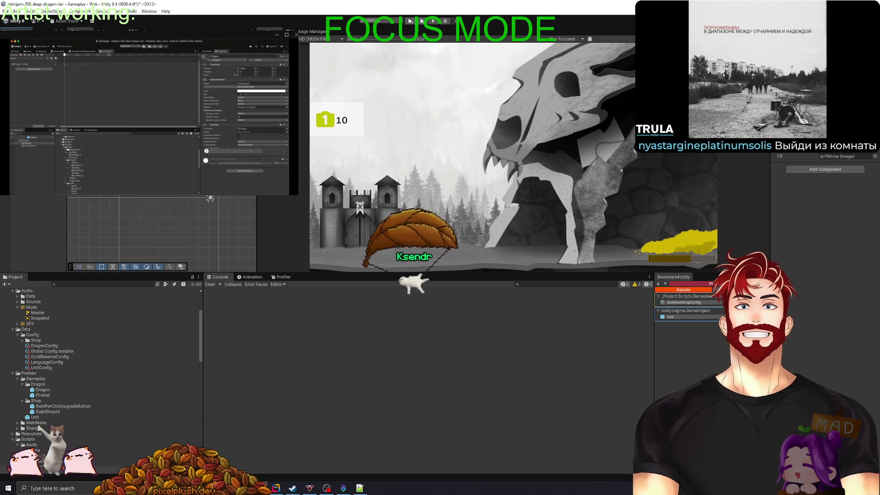
scroll(210, 197, down, 1)
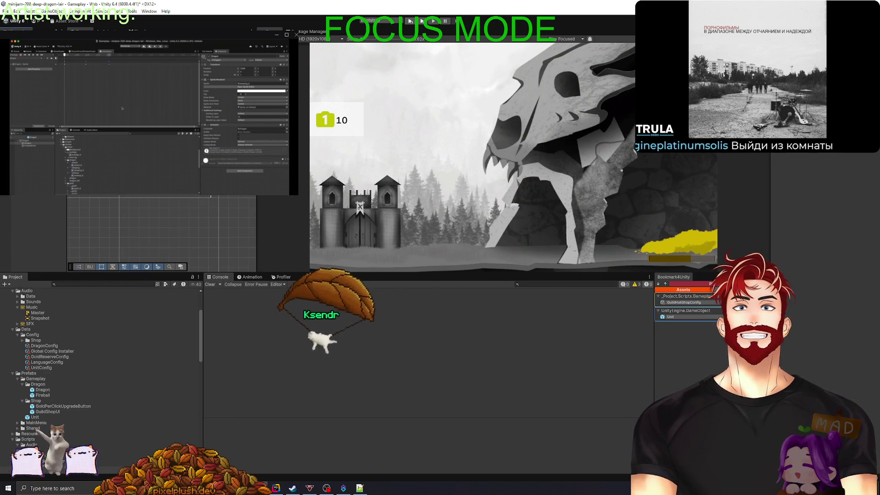
scroll(118, 201, down, 1)
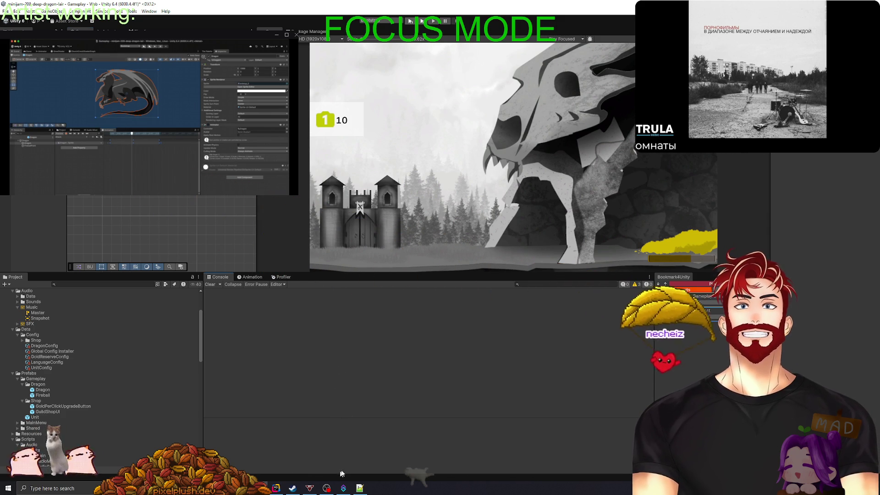
Open Movement.cs in Rider from the recent-files list
click(275, 488)
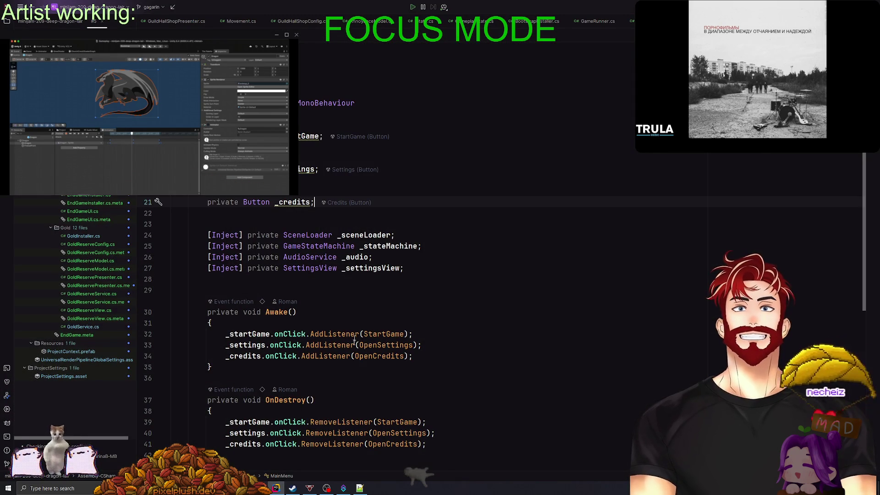
key(ctrl+e)
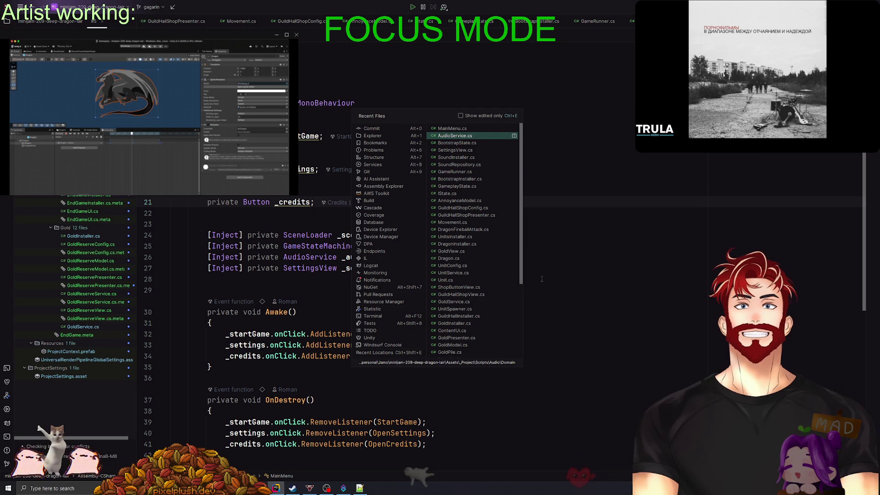
text(move)
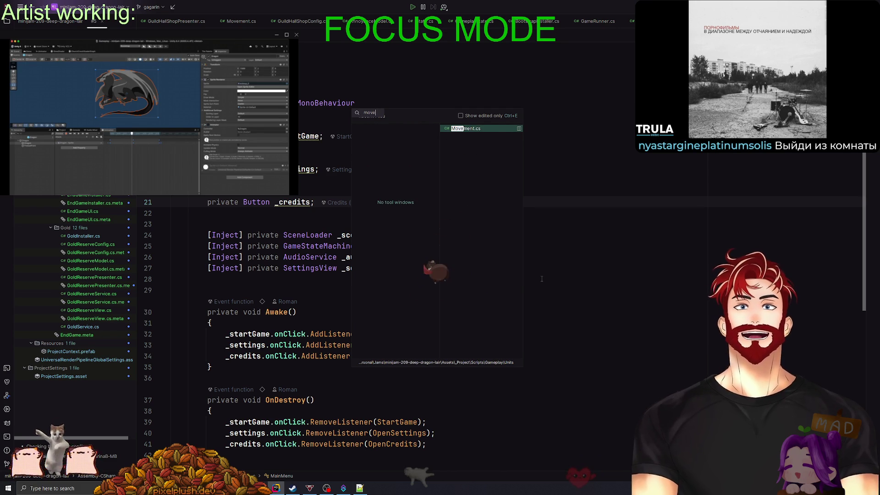
key(Return)
scroll(498, 261, down, 15)
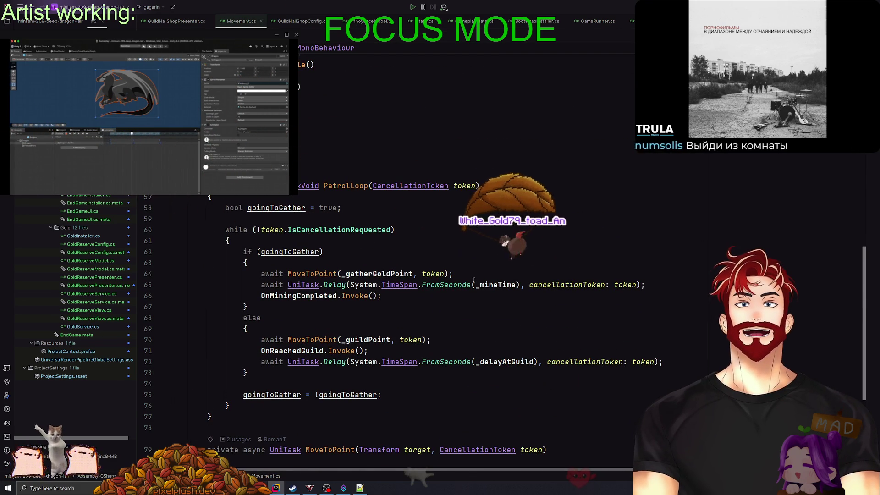
Search Movement.cs for _gatherGoldPoint and locate its use on line 64
click(288, 252)
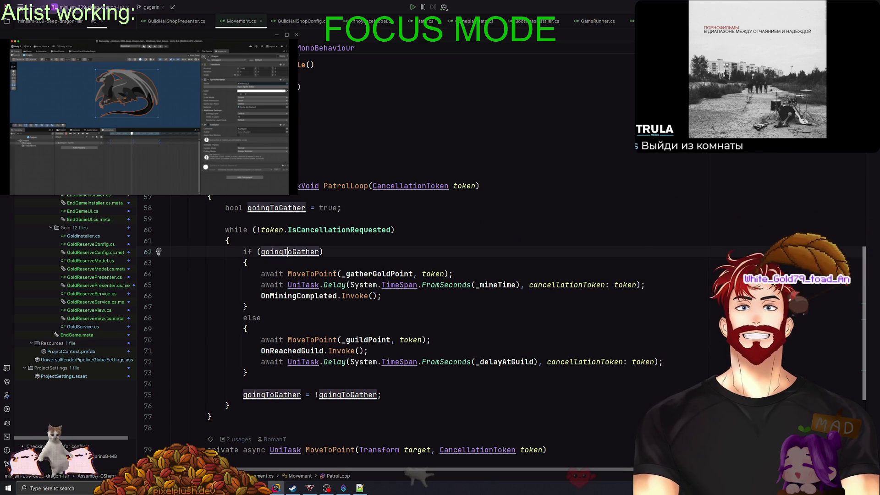
scroll(333, 276, up, 10)
scroll(334, 273, up, 5)
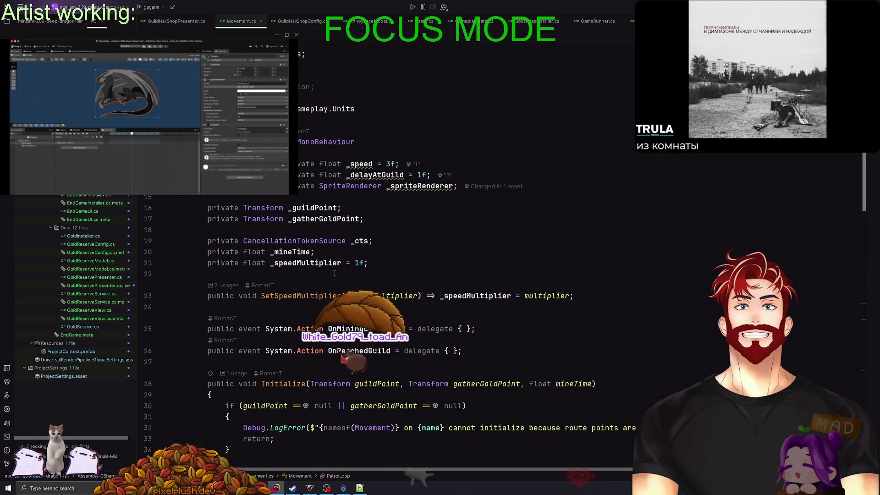
click(313, 218)
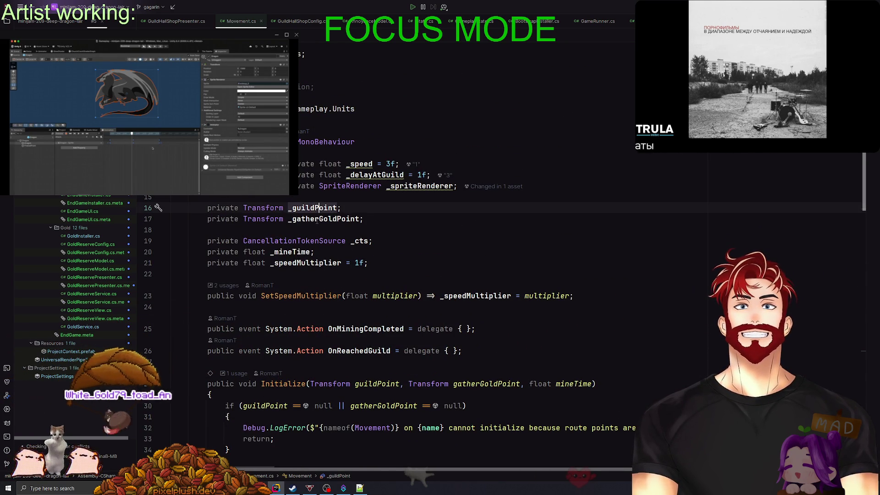
key(ctrl+f)
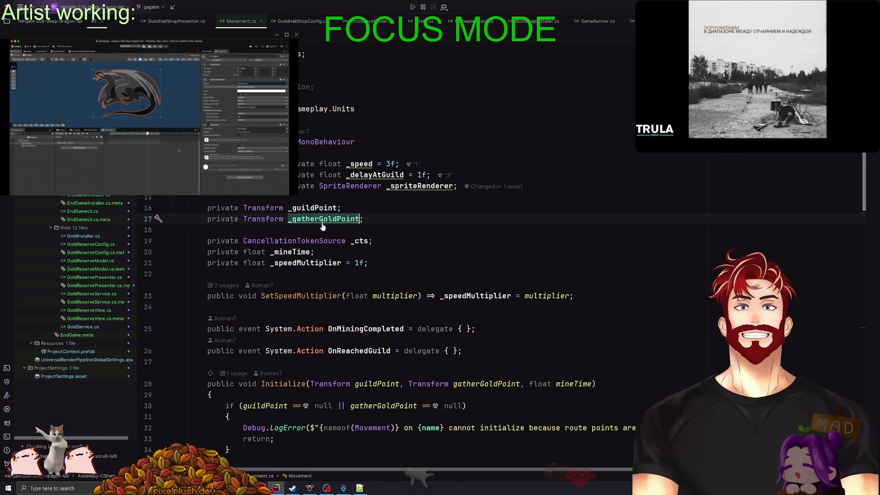
click(423, 50)
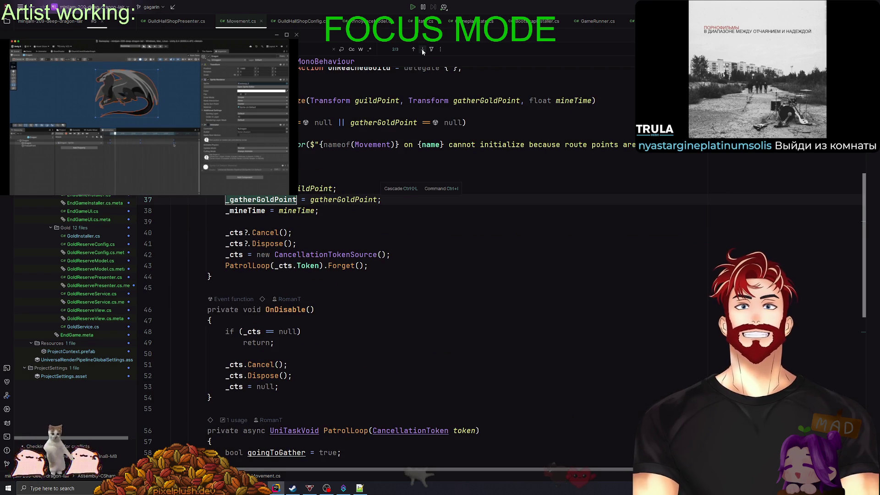
click(422, 49)
key(Escape)
scroll(321, 276, up, 2)
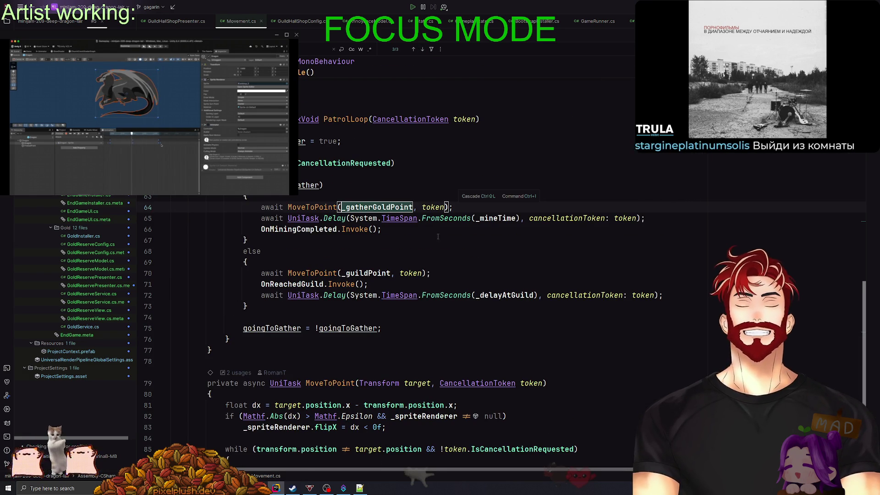
Inspect the MoveToPoint definition, then return and select _gatherGoldPoint on line 64
ctrl+click(320, 276)
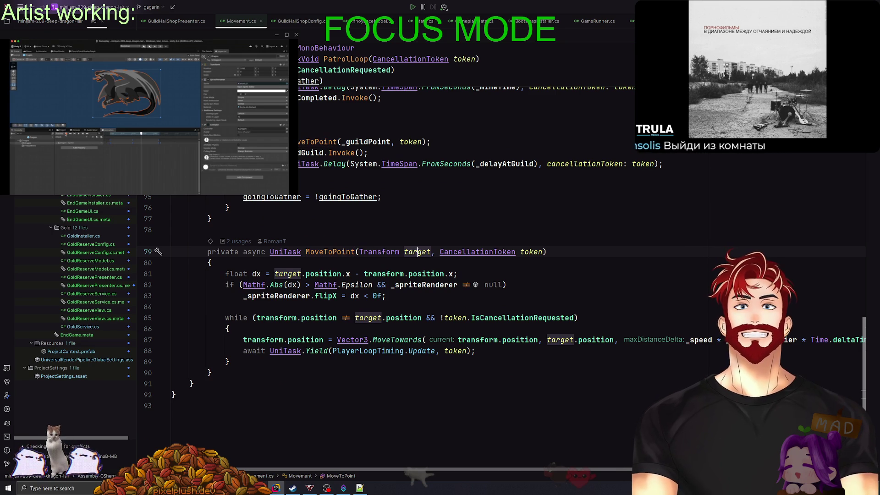
key(ctrl+alt+Left)
double_click(383, 273)
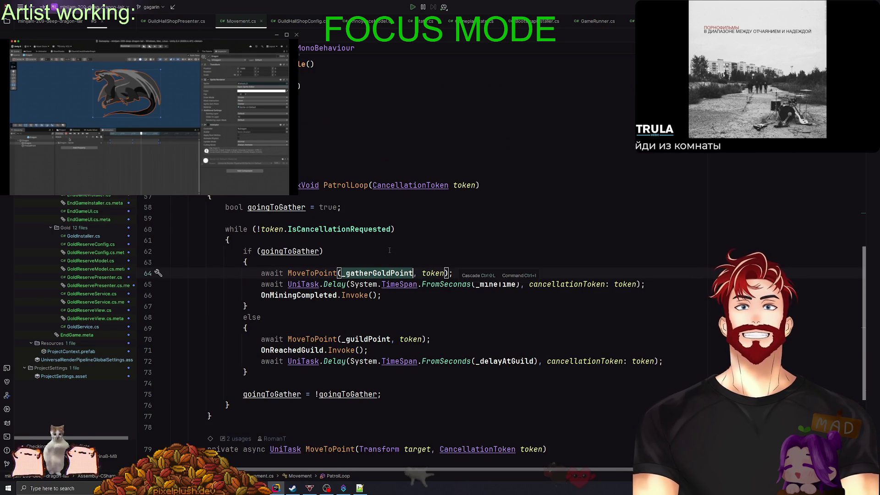
click(389, 251)
double_click(390, 273)
click(389, 251)
double_click(383, 273)
Declare xRandomBuffer as Random.Range(-1, 1) and offset the gather target by Vector3(xRandomBuffer, 0.1f, 0f)
text(+ new V)
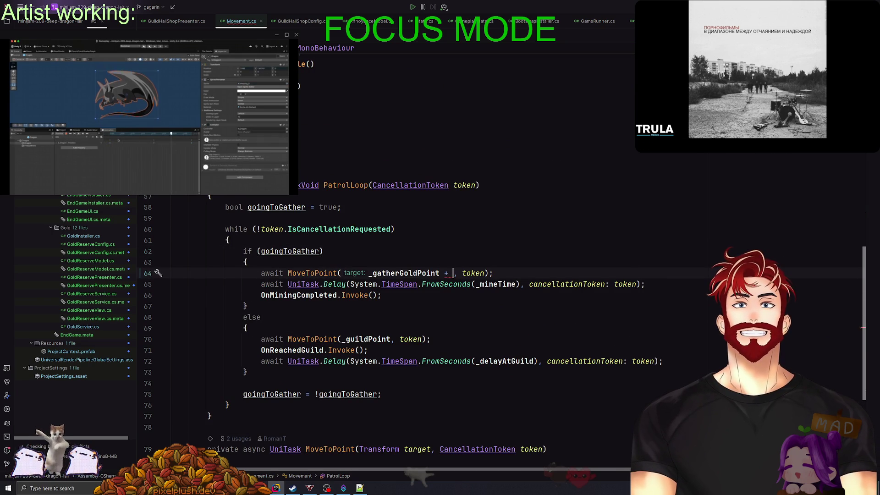
text(ector3(0f, 0.1f, 0f)
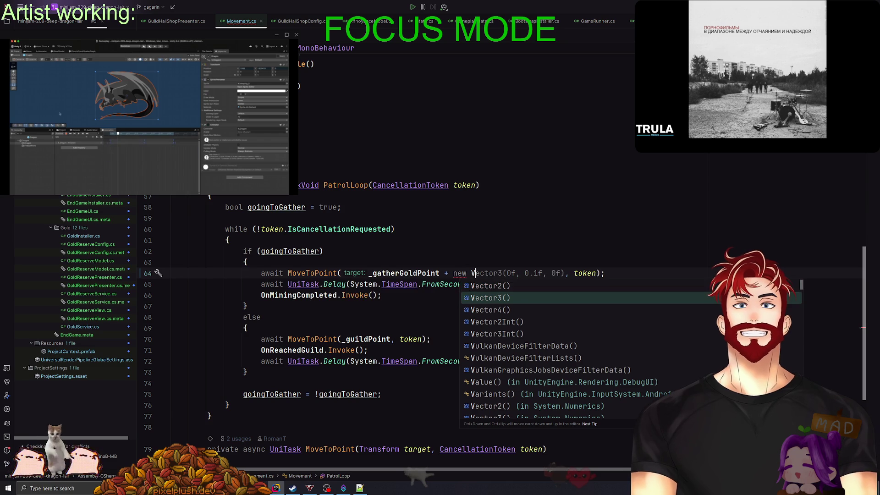
key(Up)
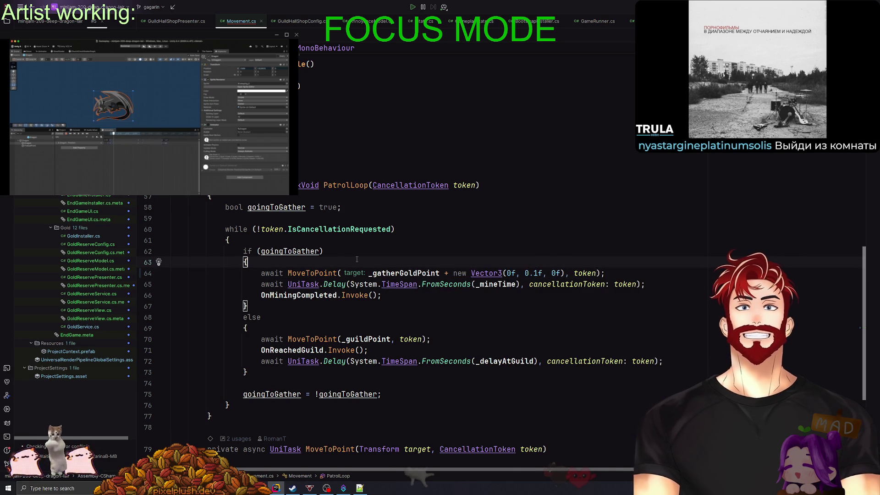
key(Return)
text(x)
key(BackSpace)
text(var )
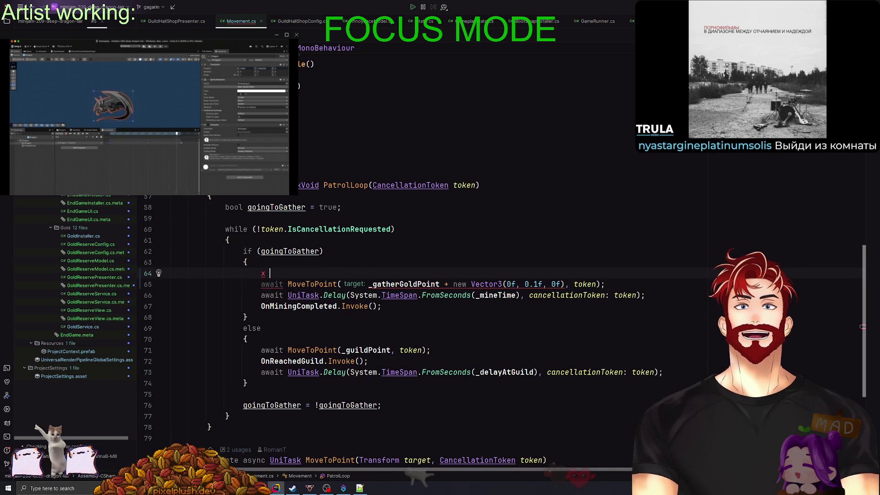
text(xRandom)
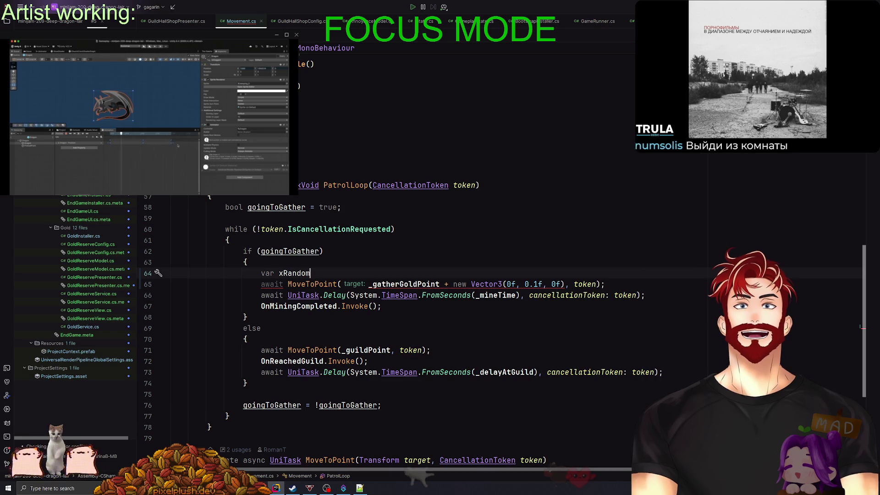
text(Buffer = )
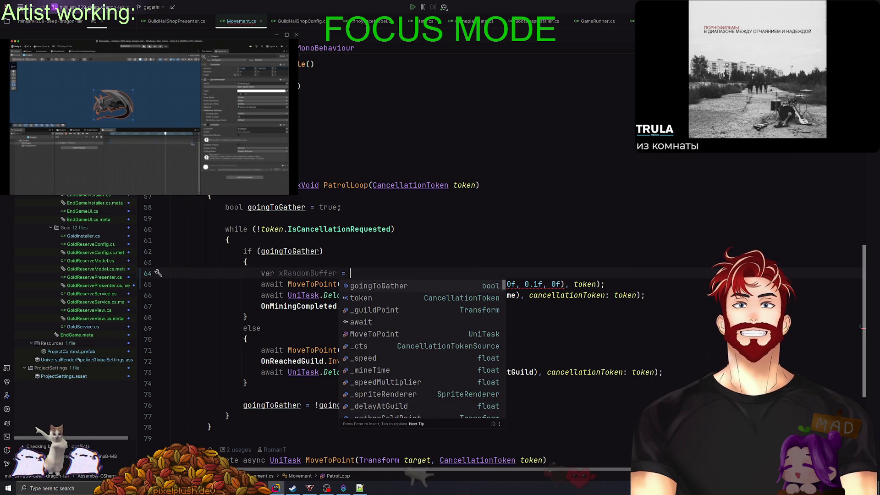
text(Random.)
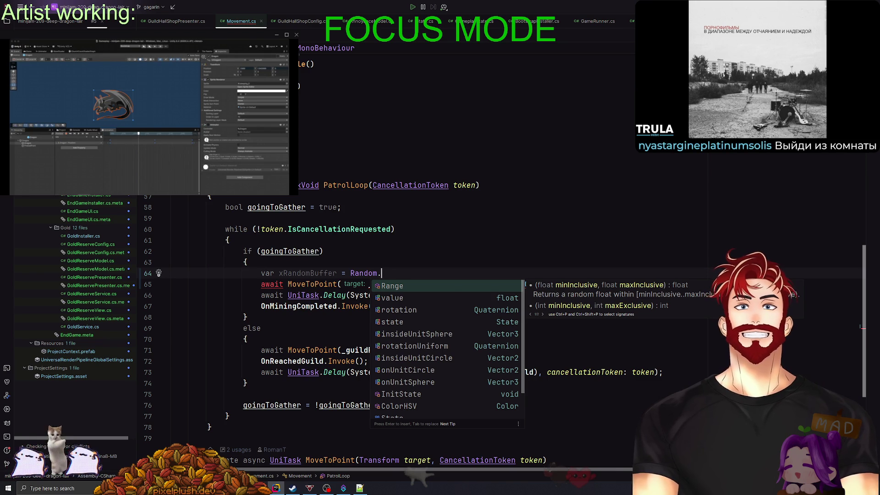
key(Return)
text(0)
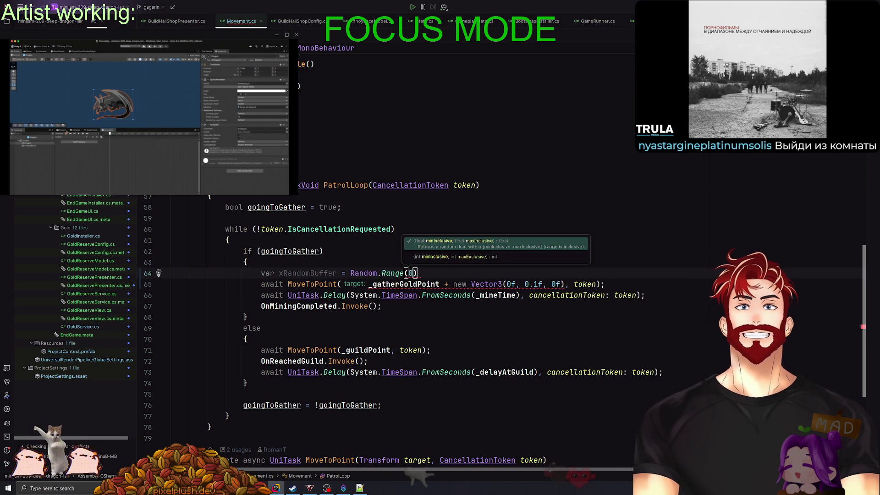
text(1, 1)
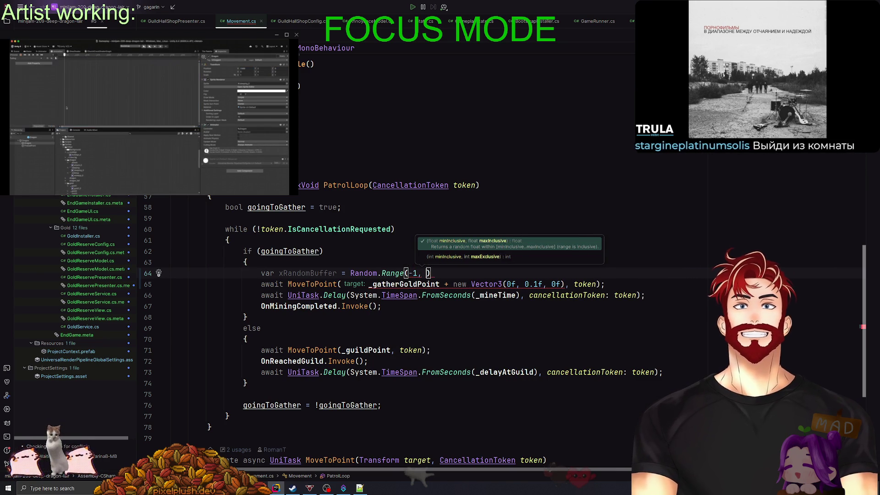
text(;)
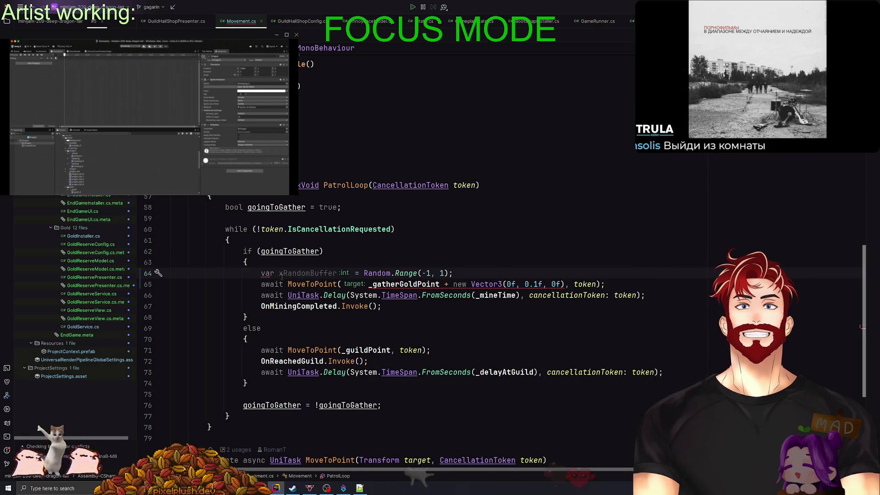
double_click(511, 284)
text(xRandomBuffer)
click(544, 240)
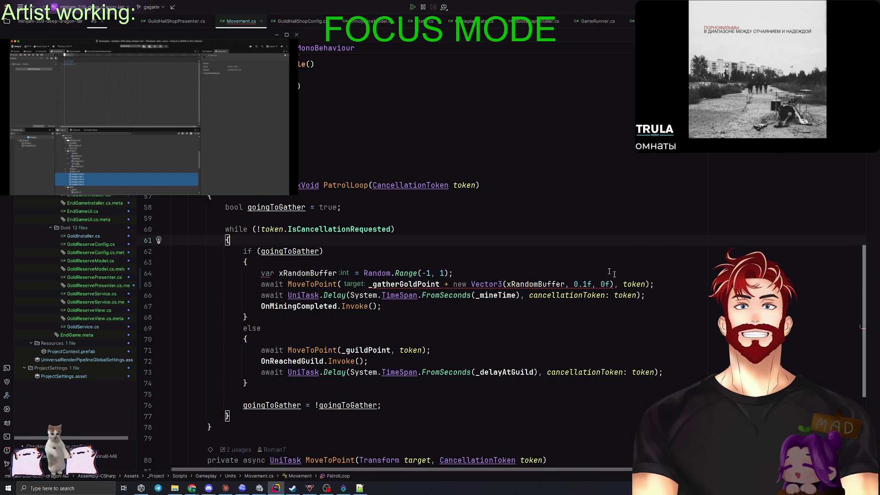
Change MoveToPoint's target parameter type from Transform to Vector3
mouse_move(409, 281)
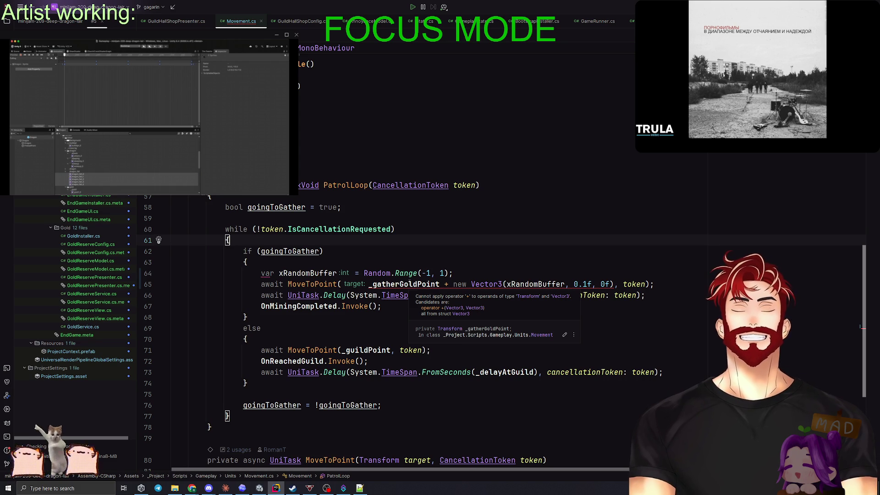
click(391, 284)
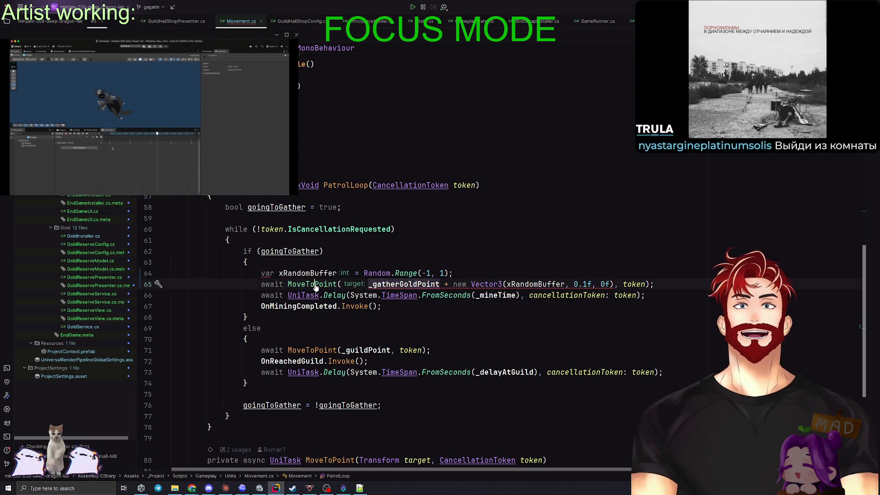
ctrl+click(353, 284)
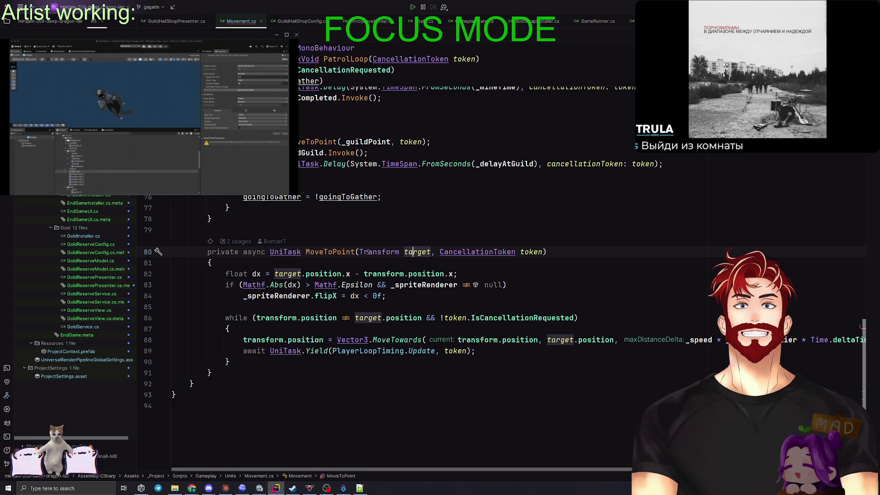
key(ctrl+w)
text(Vec)
key(Return)
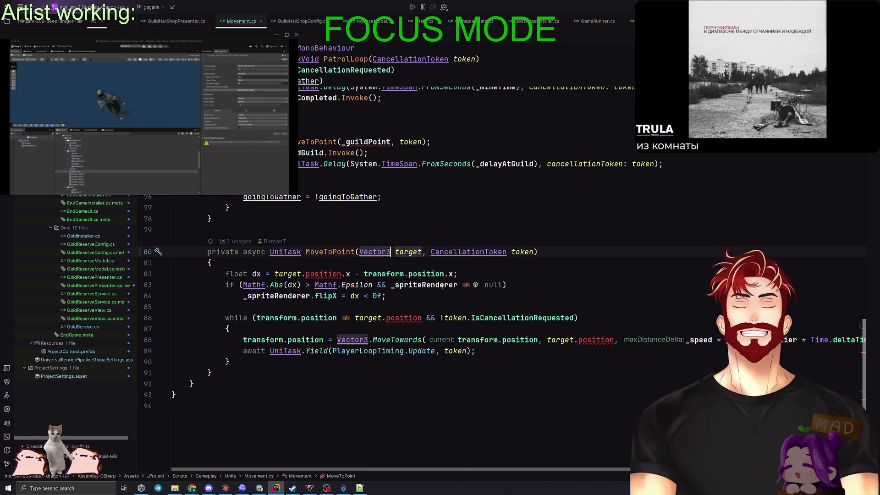
key(ctrl+Right)
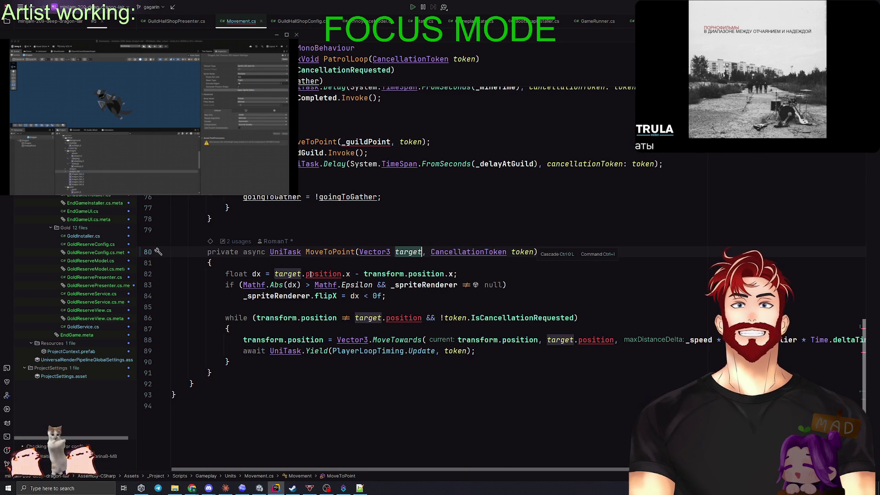
Replace target.position with target on lines 82, 86 and 88 of MoveToPoint
click(283, 273)
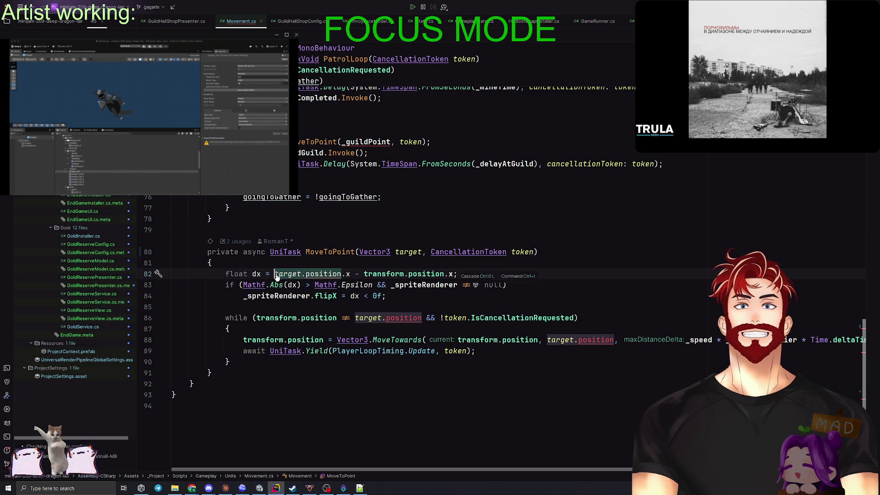
text(target)
click(358, 317)
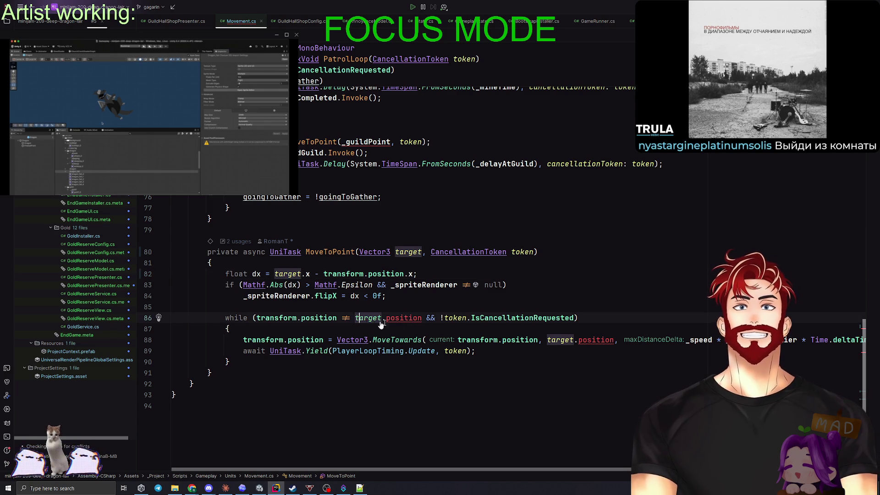
key(ctrl+w)
key(ctrl+w)
text(target)
click(563, 340)
key(ctrl+w)
key(ctrl+w)
text(target)
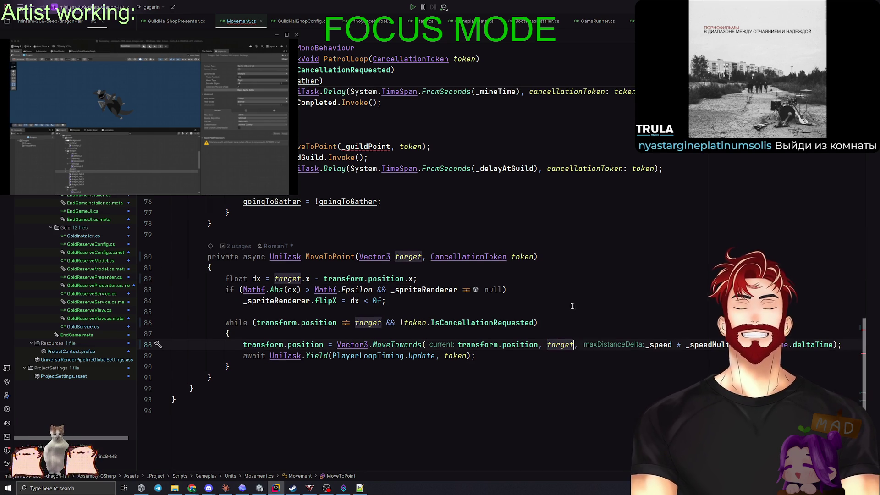
Pass _gatherGoldPoint.position in the gather call and reduce the vertical offset to 0f
scroll(489, 365, up, 4)
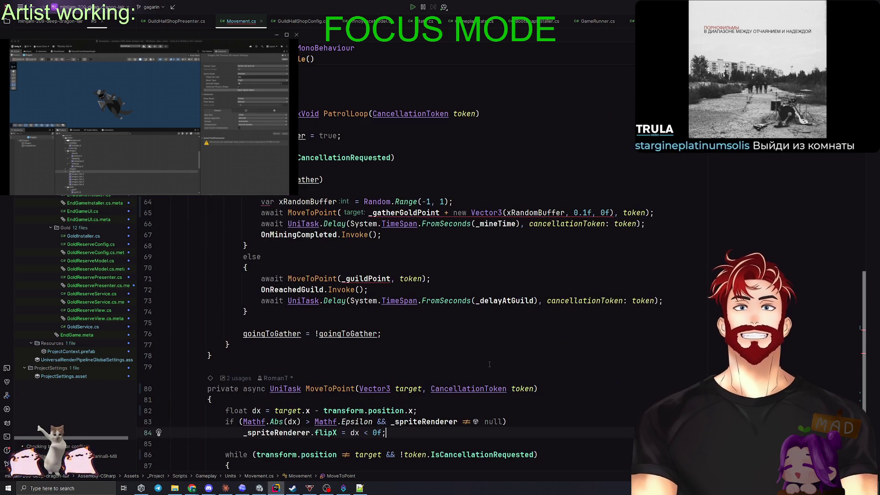
scroll(489, 364, up, 4)
scroll(484, 355, down, 1)
click(484, 353)
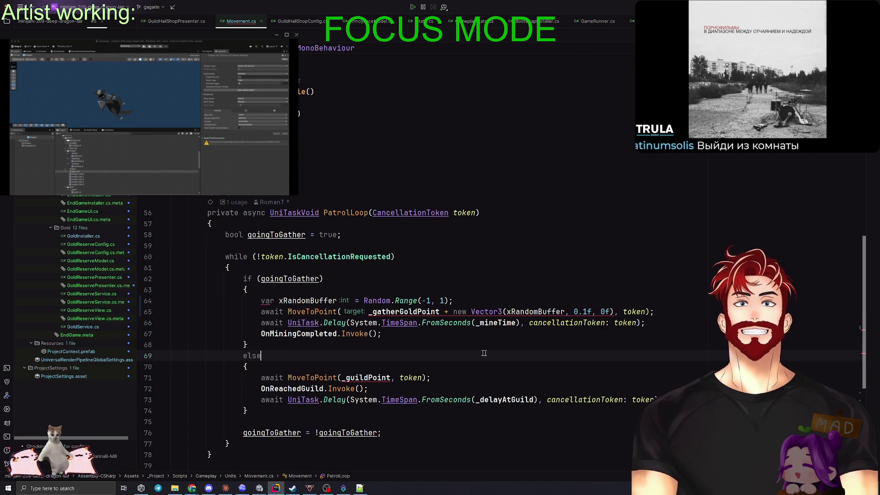
click(439, 311)
text(.pos)
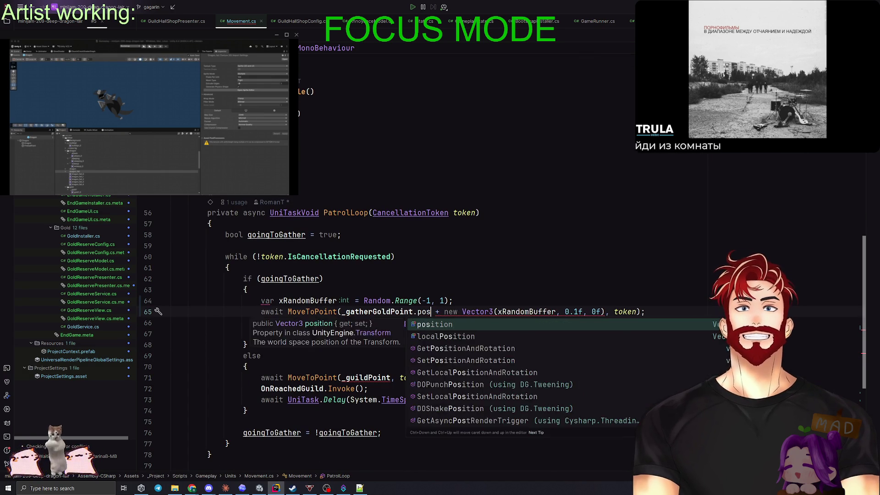
key(Return)
click(544, 363)
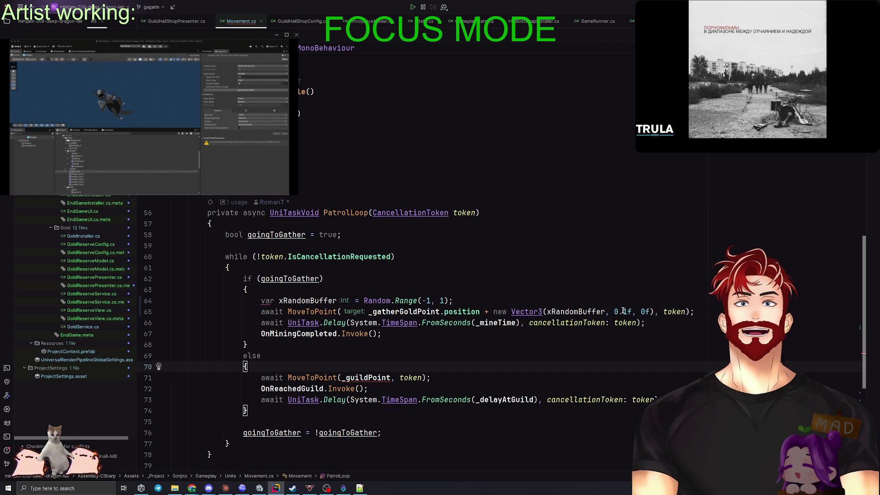
key(BackSpace)
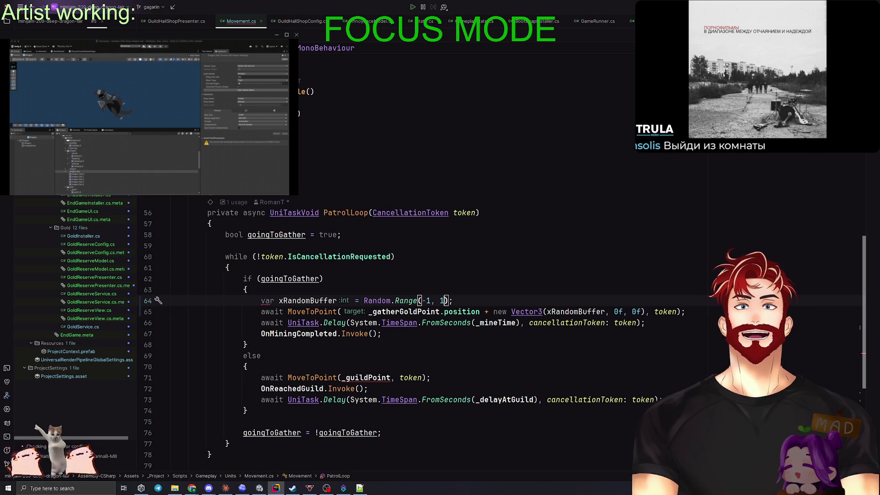
click(467, 270)
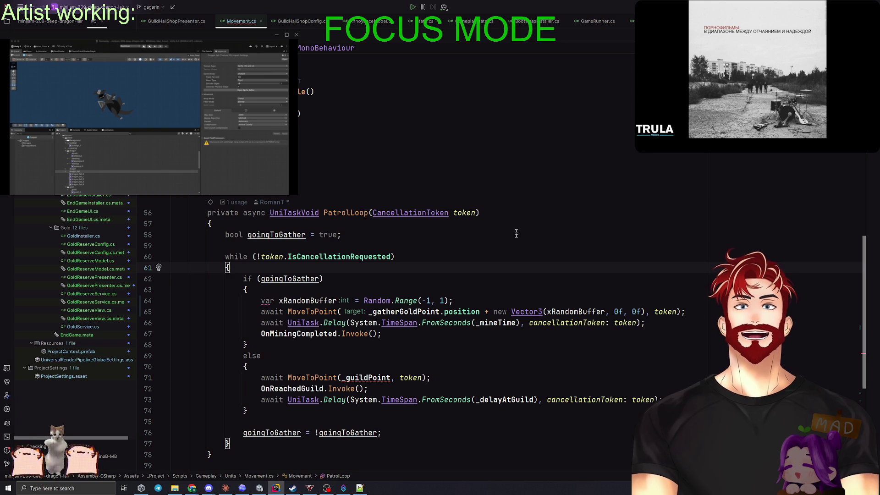
Fix the console error by passing _guildPoint.position on line 71, then press Play in Unity
scroll(513, 237, up, 10)
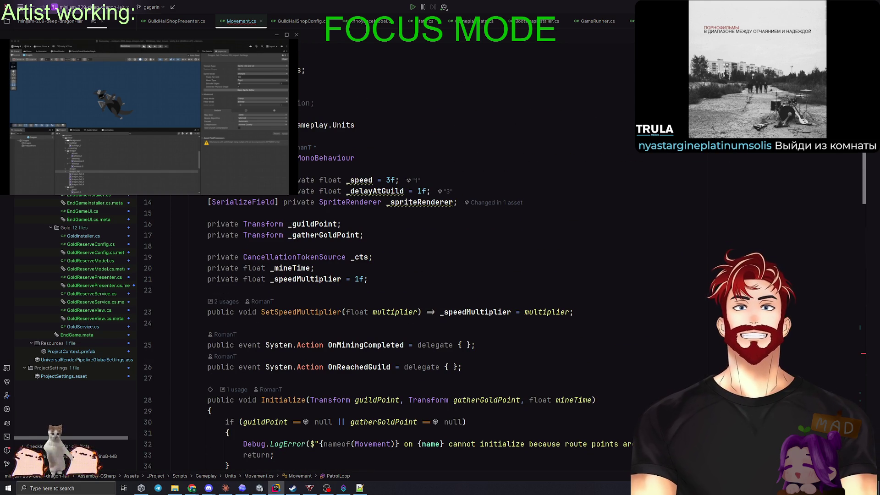
key(alt+Tab)
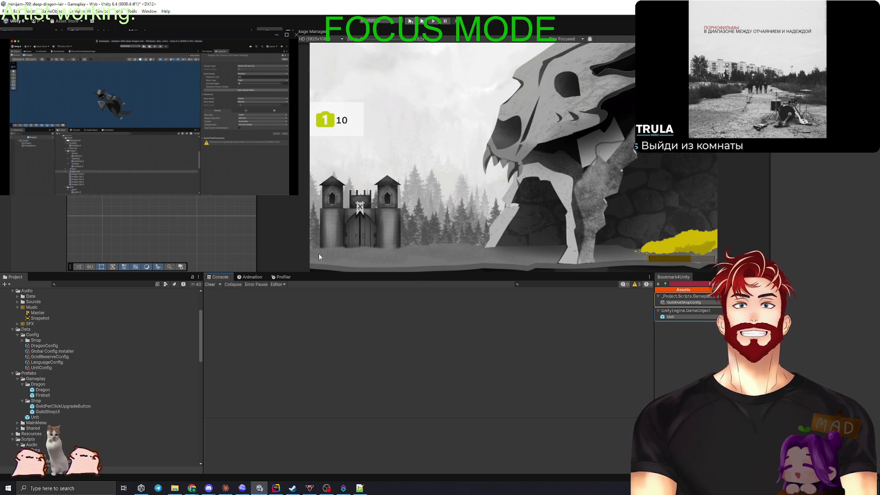
double_click(307, 296)
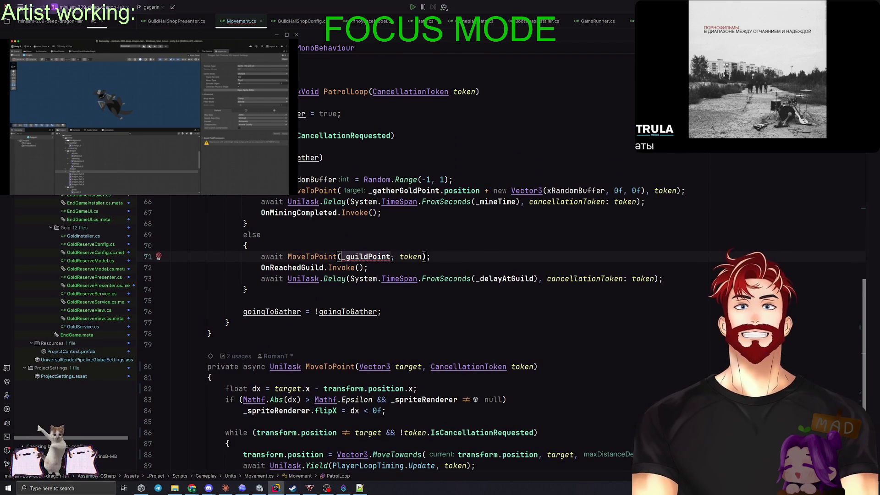
text(.position)
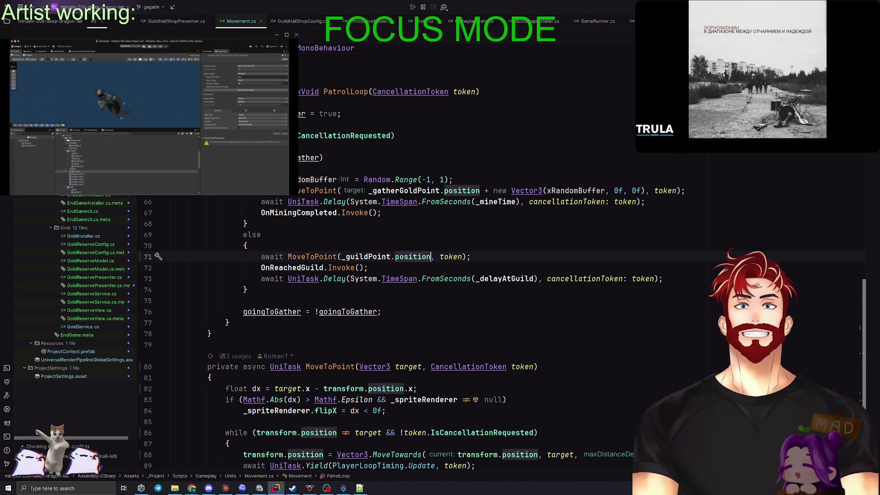
key(super+Tab)
key(Return)
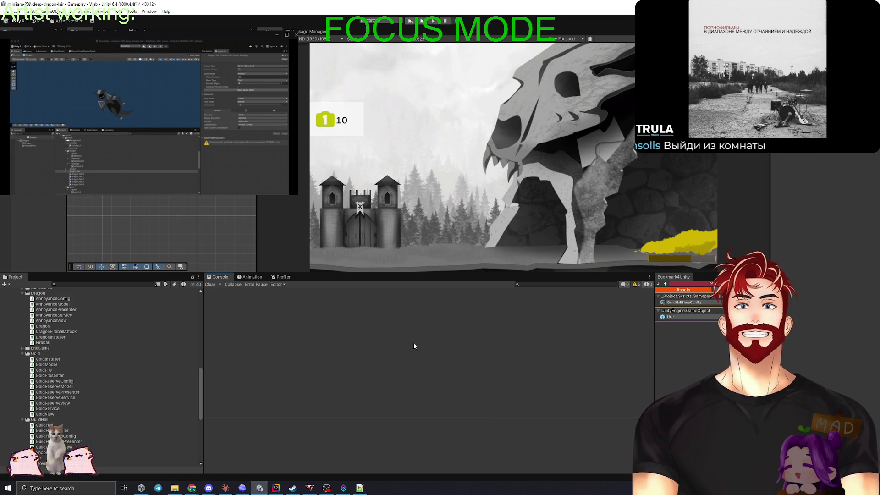
click(410, 21)
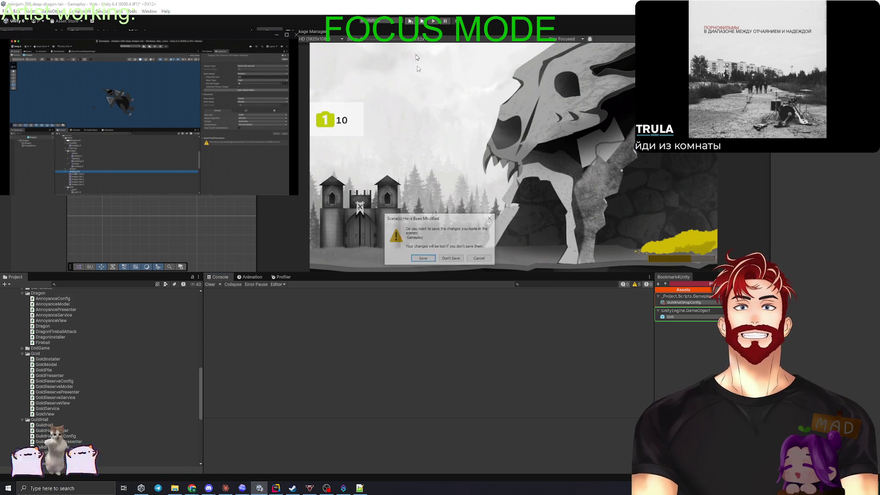
Save the modified scene, enlarge the Game view, start a game from the main menu, then stop play
click(421, 259)
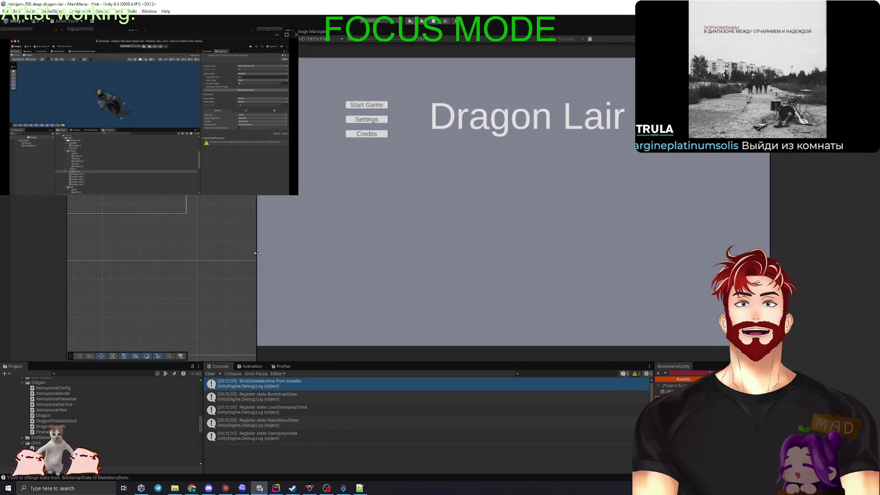
drag(257, 262, 176, 262)
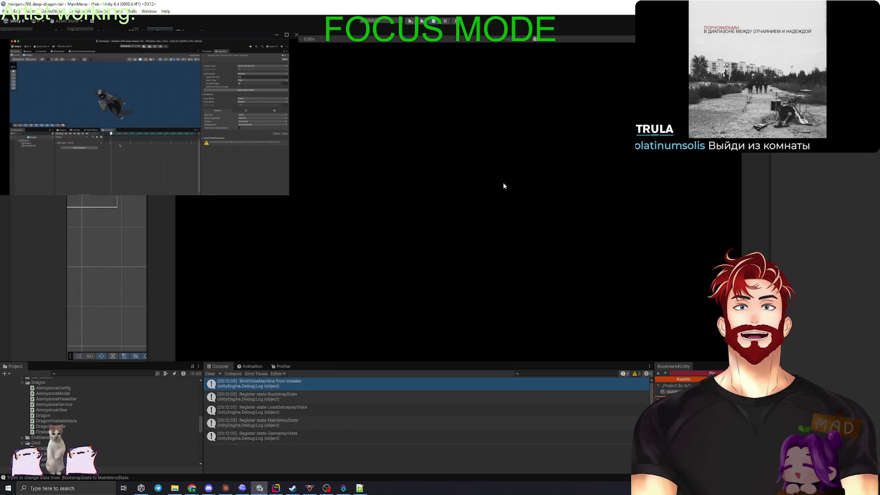
click(503, 182)
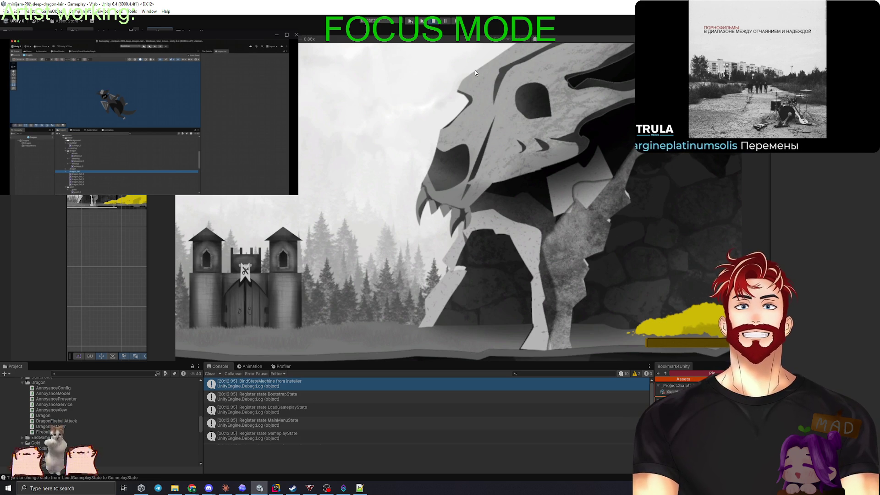
click(433, 24)
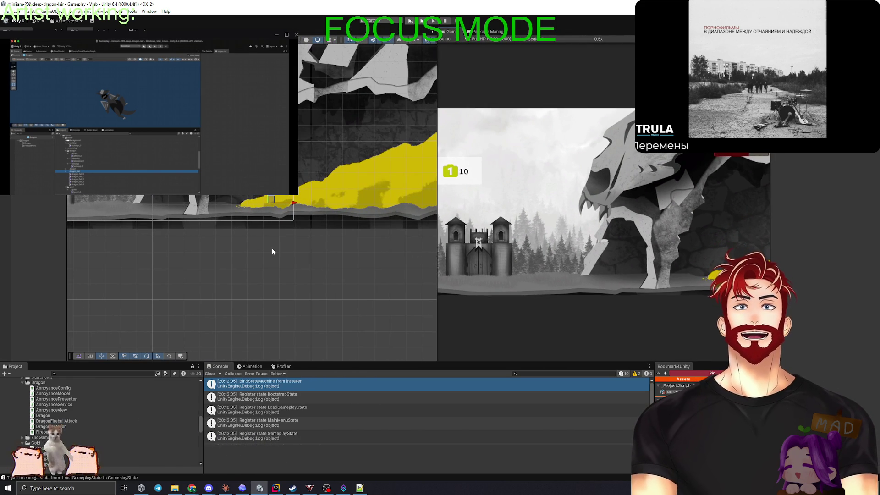
Select the gold pile and widen the Inspector to review its Composite and Polygon colliders
scroll(210, 259, down, 5)
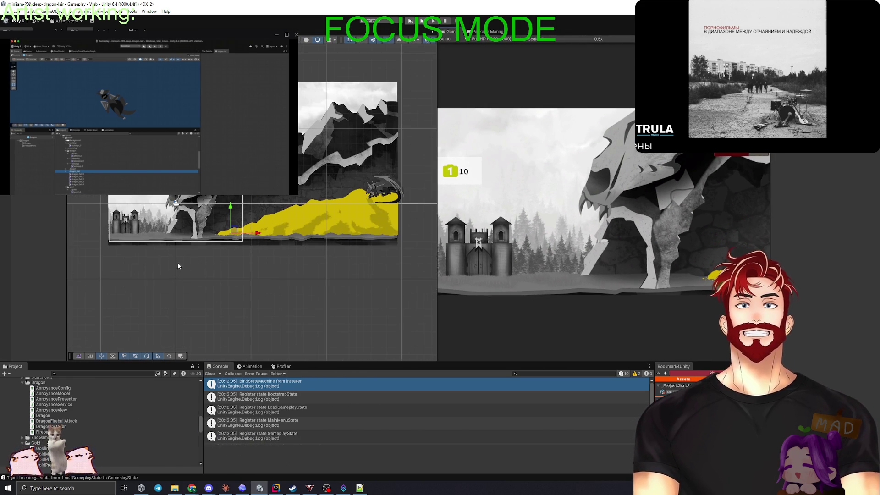
click(293, 232)
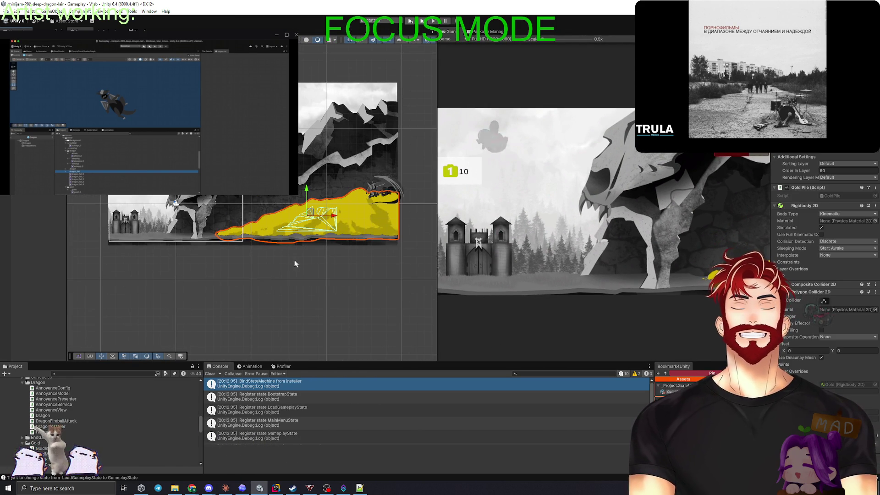
scroll(335, 253, up, 2)
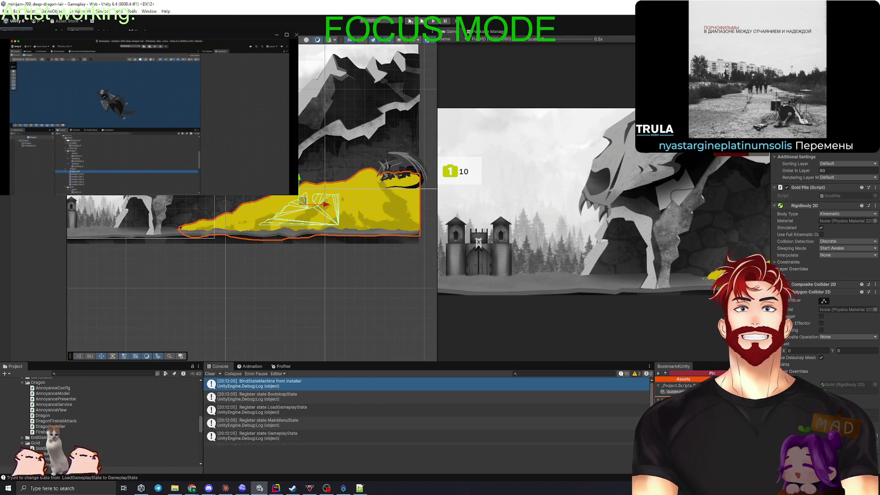
drag(771, 313, 616, 313)
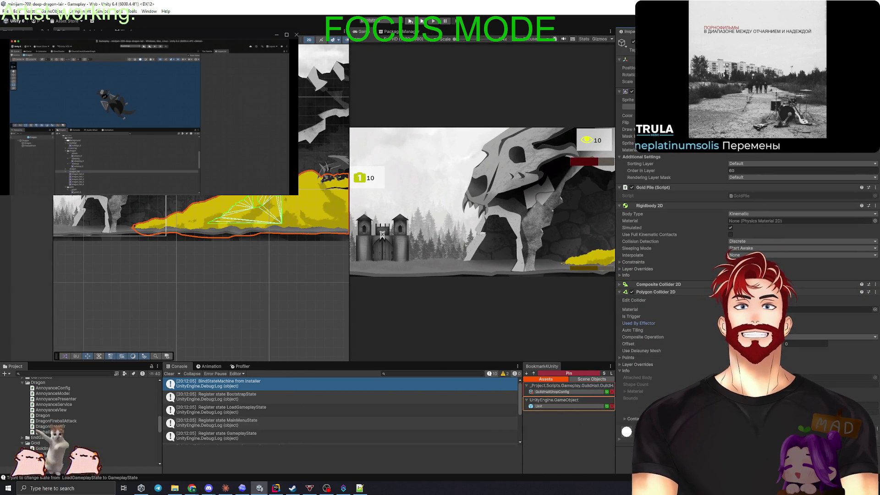
click(644, 285)
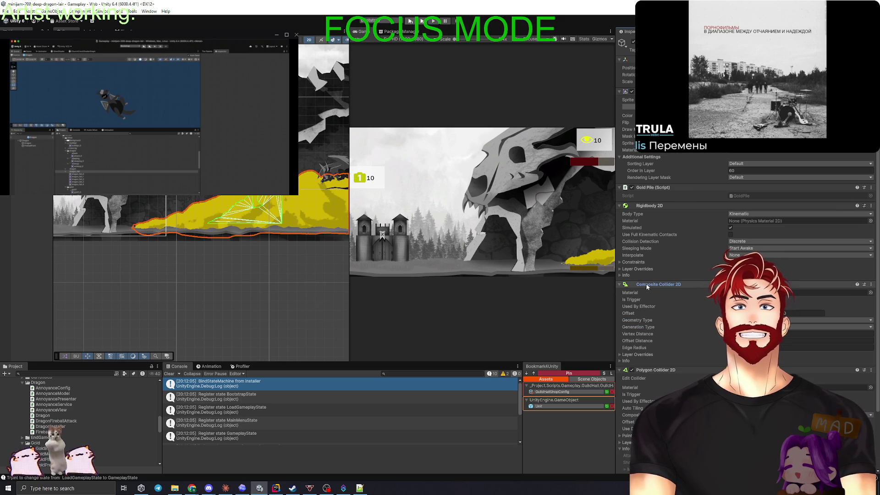
click(646, 285)
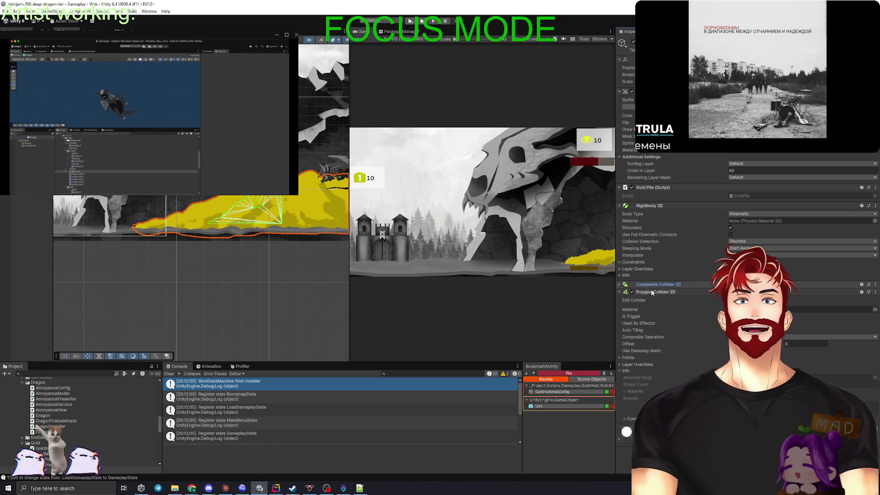
click(843, 292)
Remove the Composite Collider 2D and old Polygon Collider 2D, then add a new Polygon Collider 2D
right_click(865, 284)
click(852, 295)
right_click(867, 286)
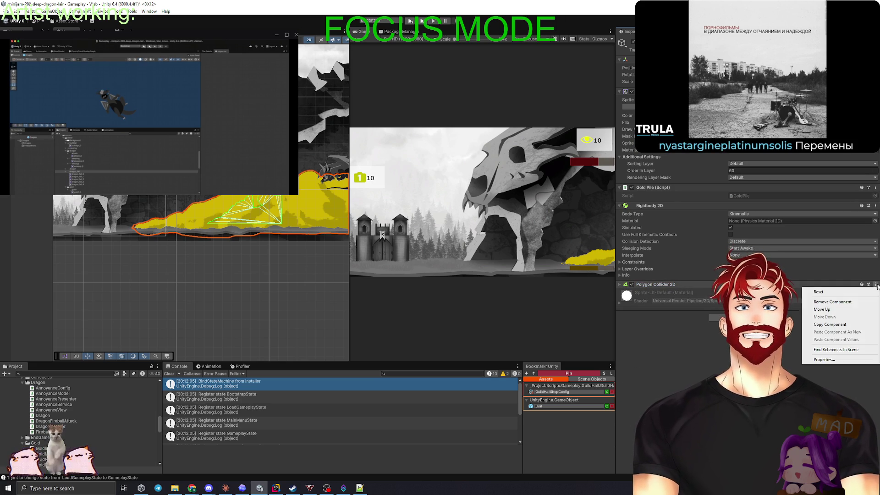
click(845, 303)
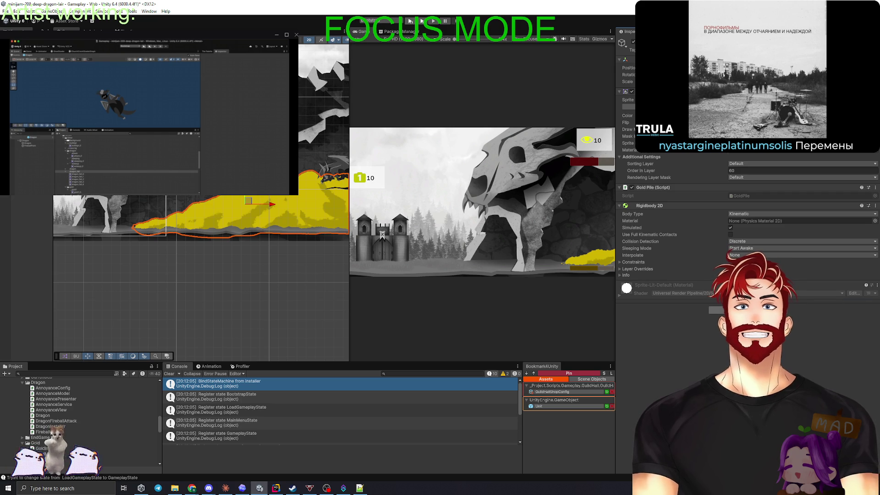
click(748, 310)
text(Polygon)
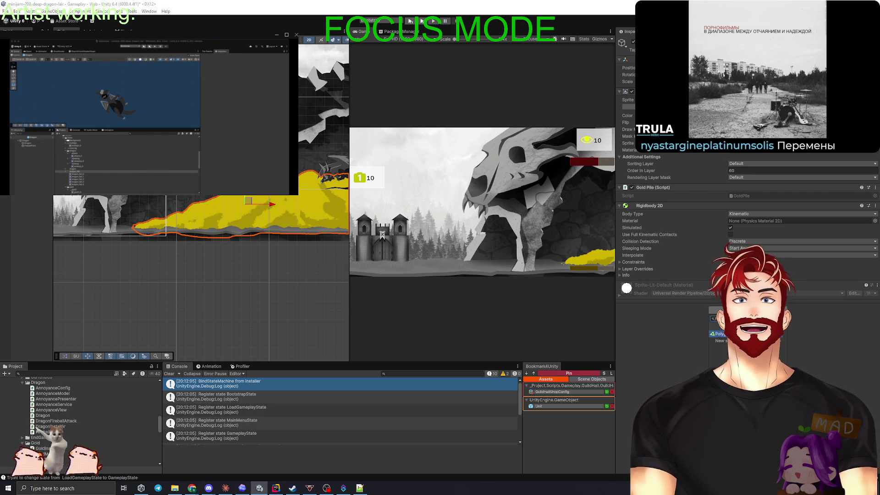
key(Return)
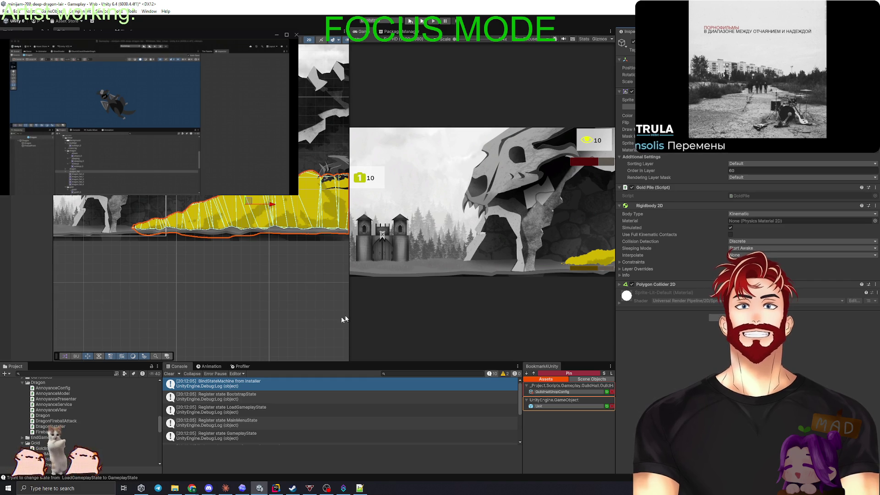
Zoom and pan the Scene view to examine the gold pile's new collider outline
drag(353, 288, 459, 285)
scroll(408, 183, up, 5)
scroll(408, 183, up, 5)
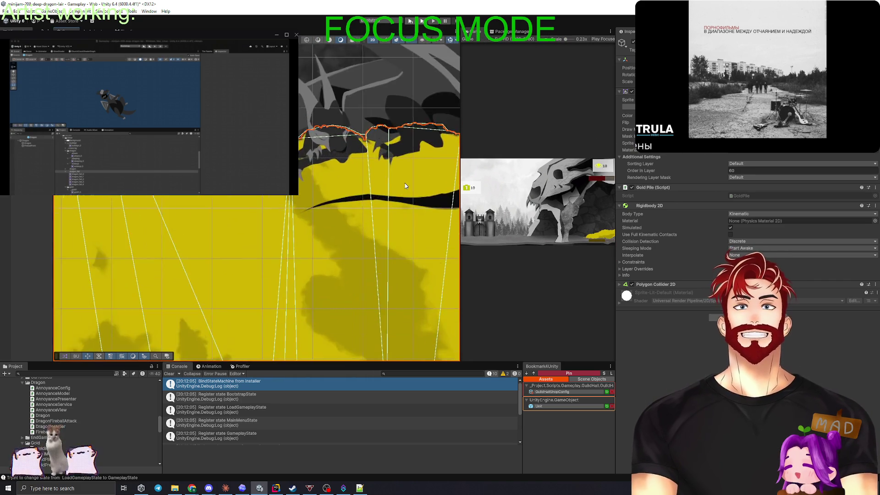
scroll(400, 190, down, 10)
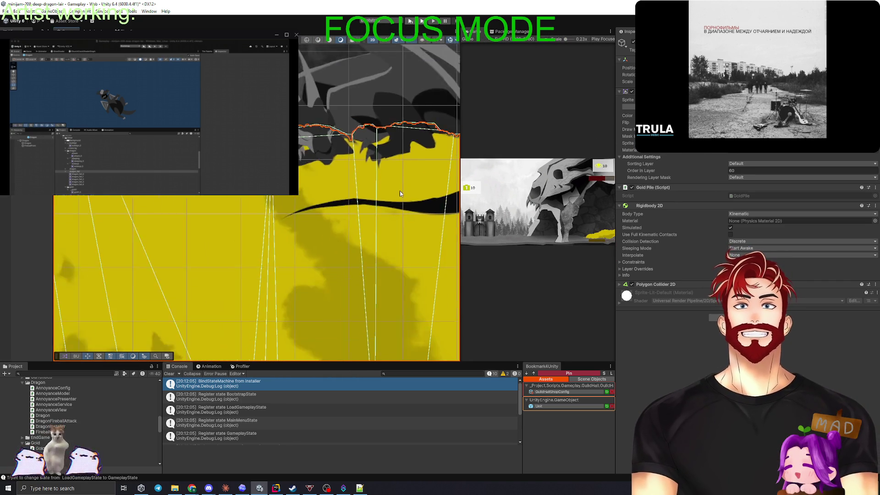
scroll(401, 199, up, 3)
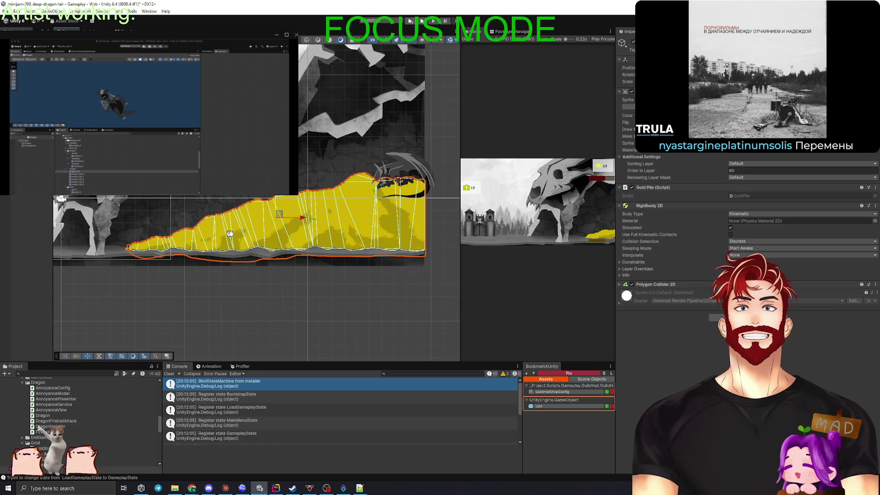
drag(137, 239, 243, 242)
scroll(243, 242, up, 4)
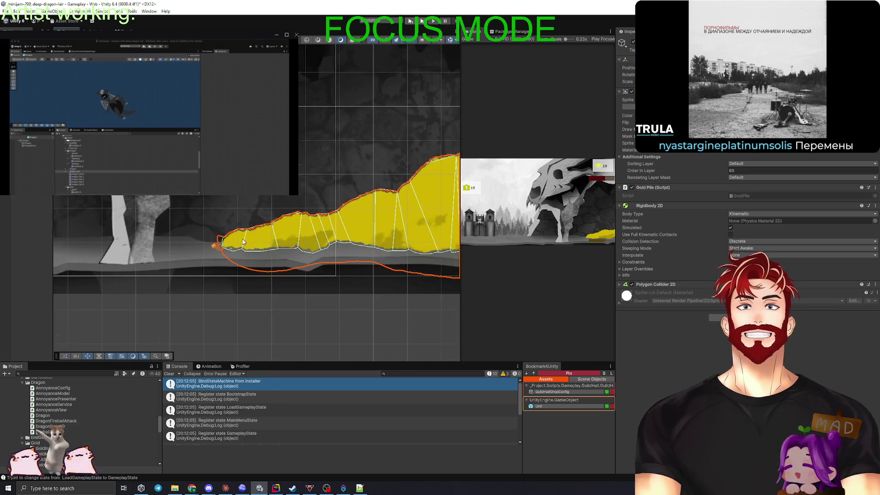
scroll(238, 248, down, 6)
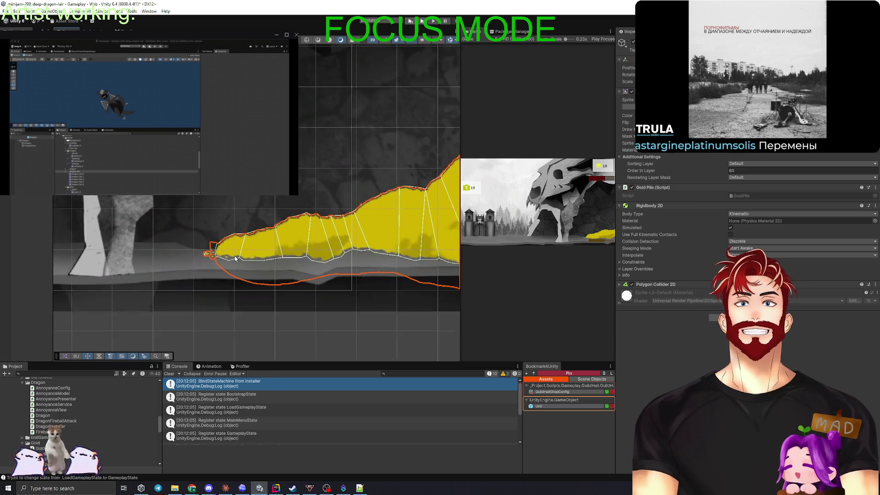
scroll(275, 260, down, 2)
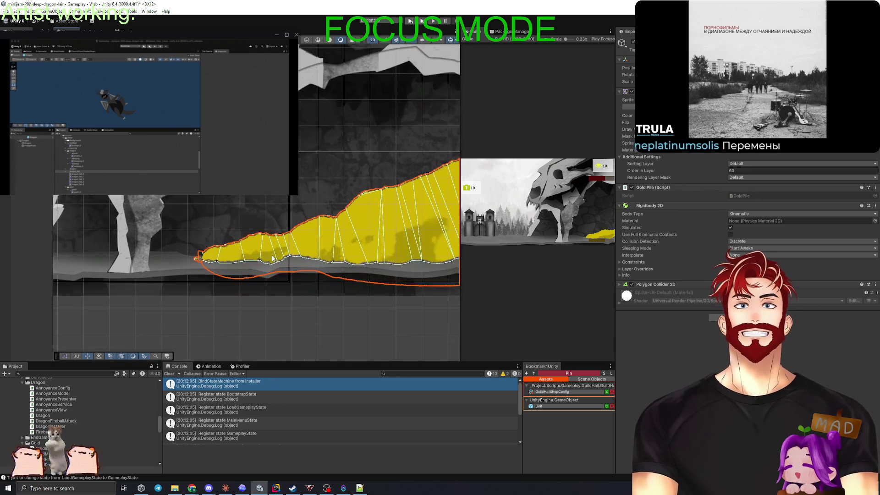
scroll(283, 270, up, 3)
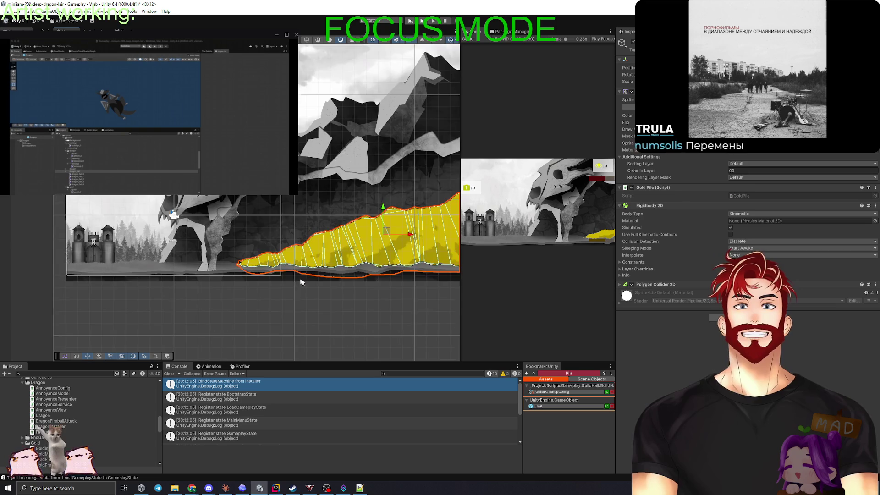
scroll(343, 274, up, 3)
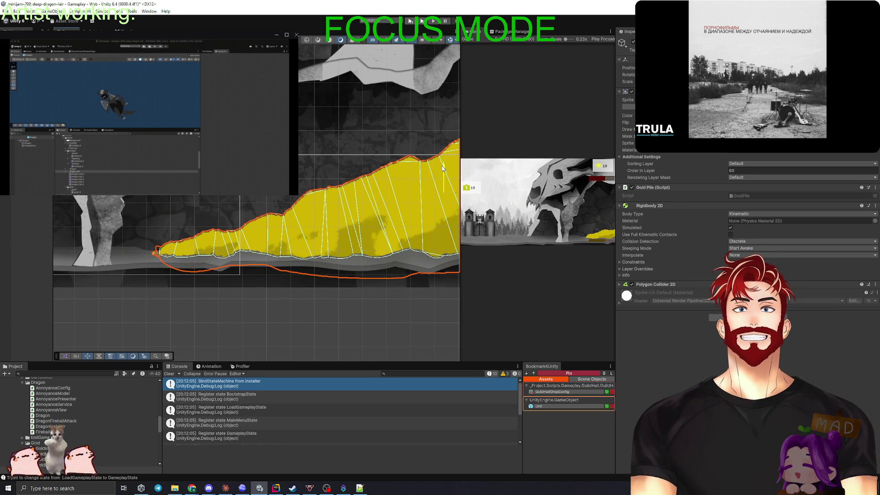
Move the gold pile slightly up, frame it with F, and deselect it
drag(442, 169, 443, 132)
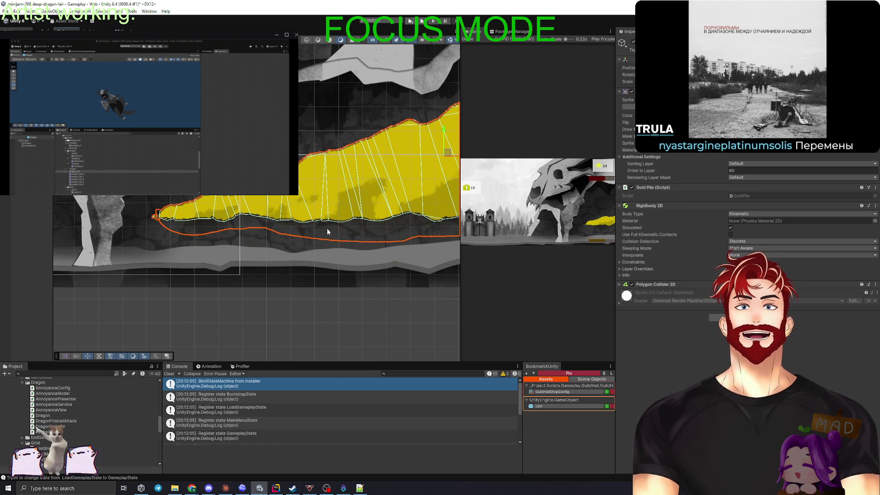
key(f)
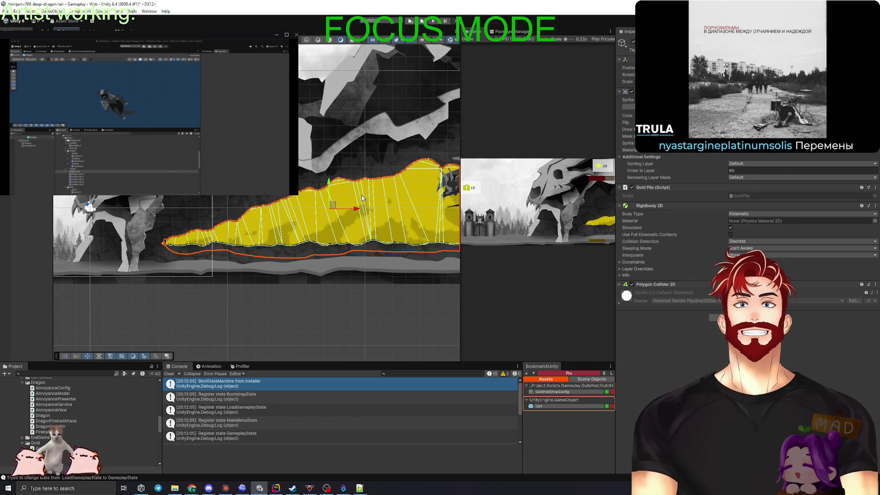
scroll(284, 257, down, 3)
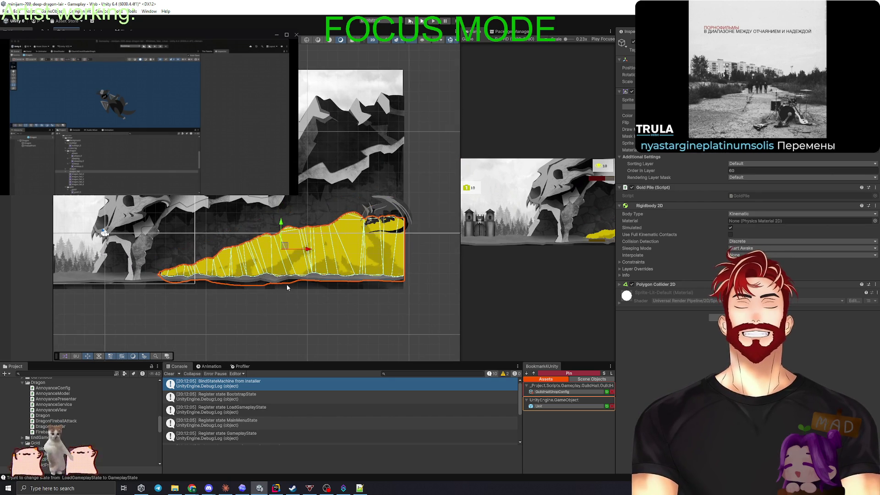
scroll(256, 287, up, 2)
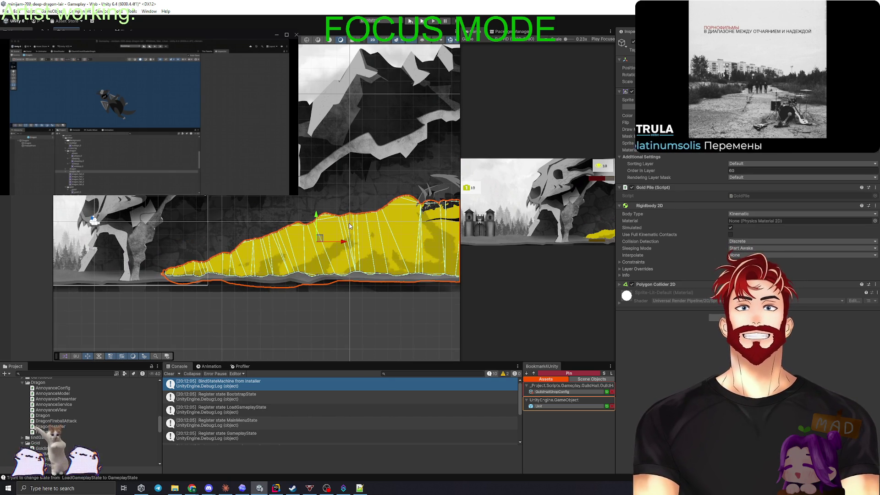
scroll(350, 226, down, 2)
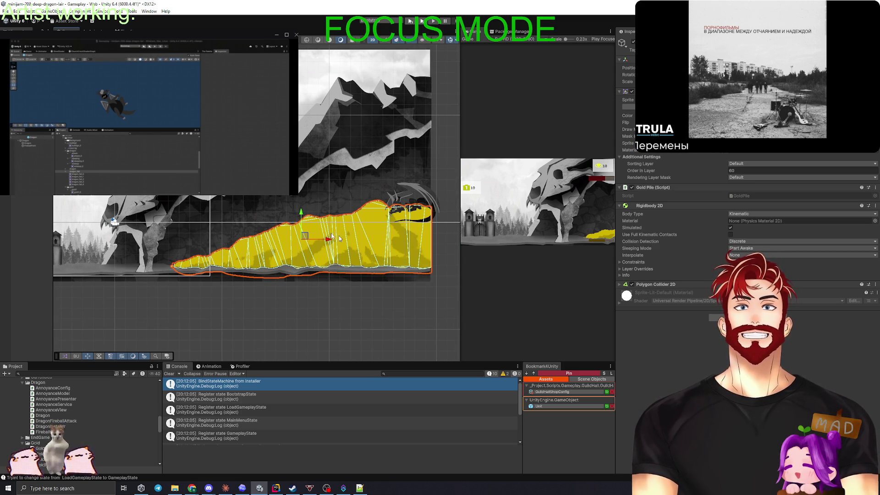
drag(339, 238, 359, 239)
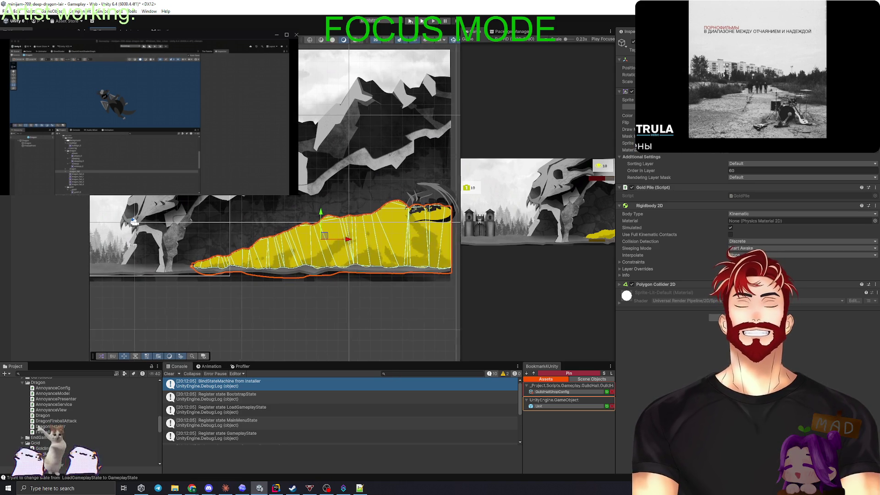
click(51, 226)
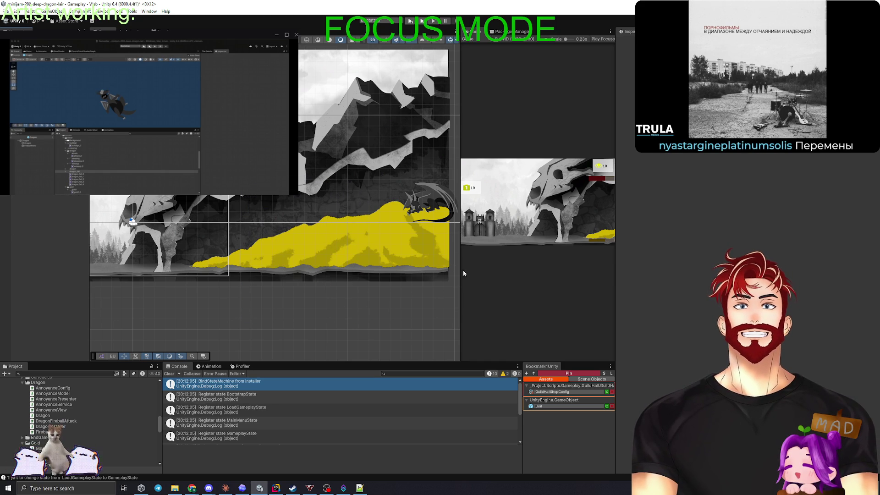
drag(459, 281, 82, 279)
Play from the main menu and buy two units from the GuildShop, closing it after each purchase
key(ctrl+p)
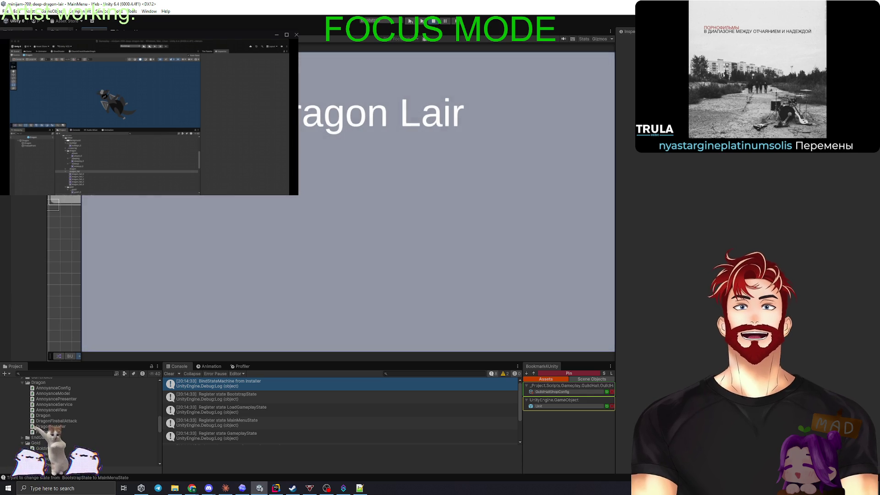
click(535, 257)
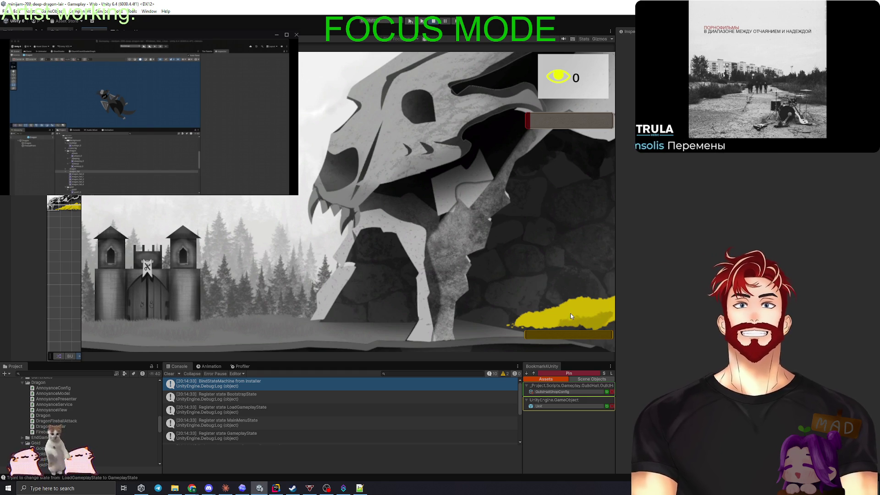
click(155, 298)
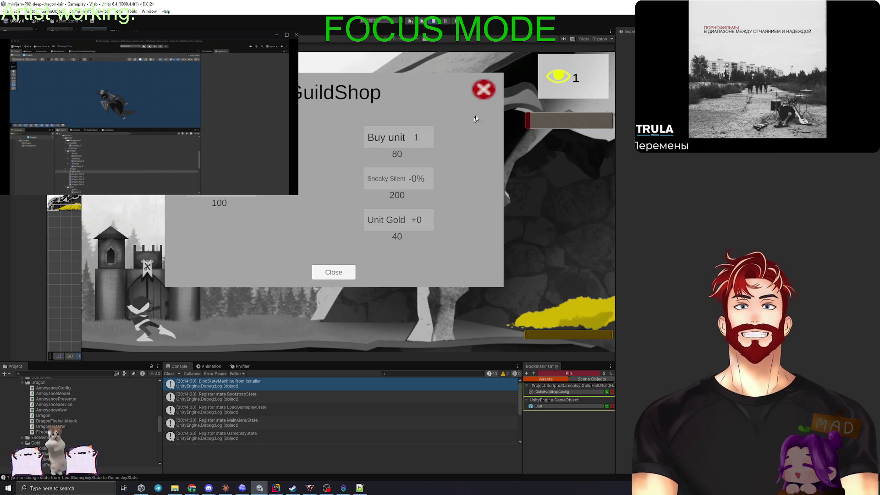
click(484, 90)
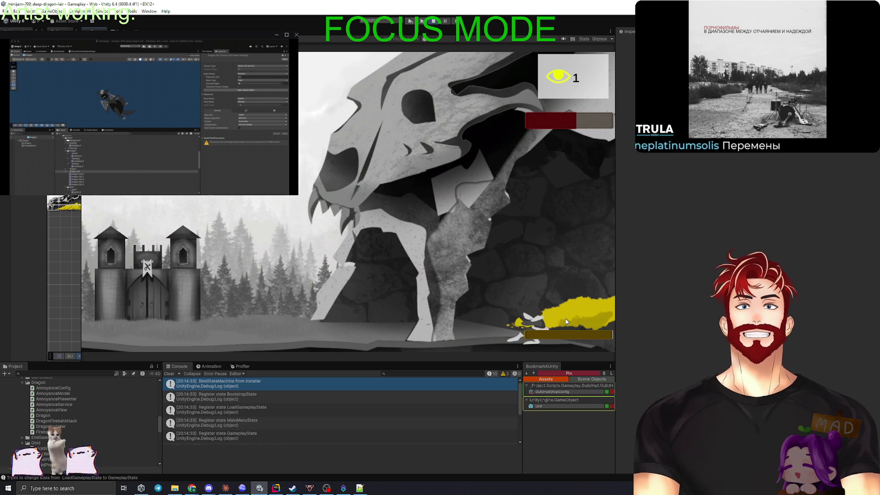
click(167, 288)
click(392, 136)
click(483, 88)
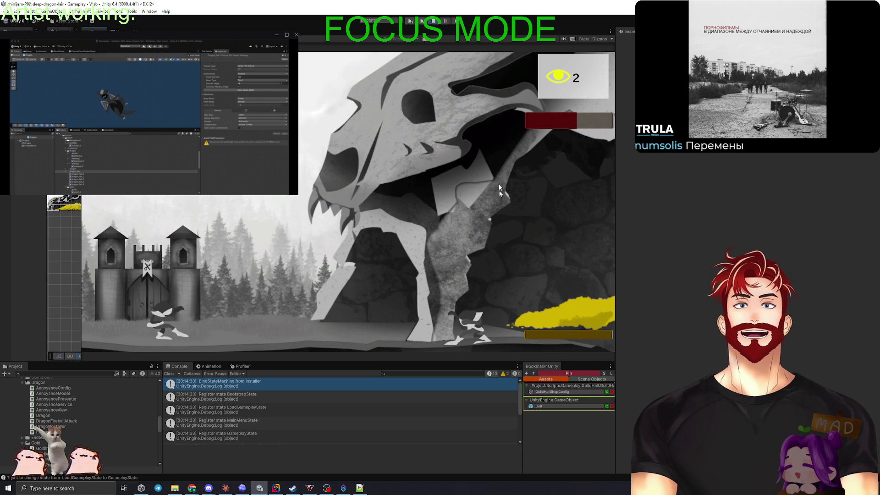